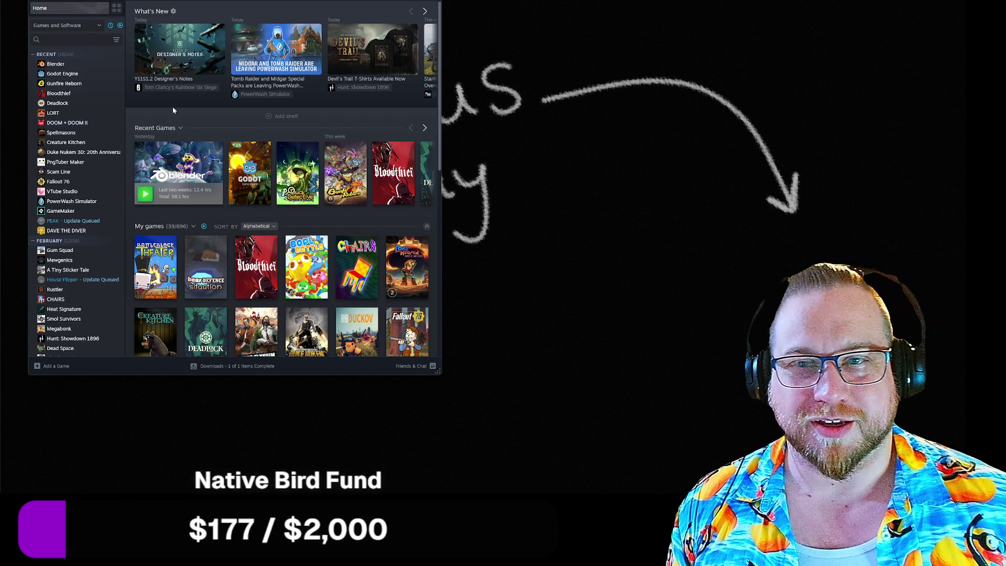
# Launch Blender from its tile under Recent Games in the Steam library
pyautogui.moveTo(206, 178)
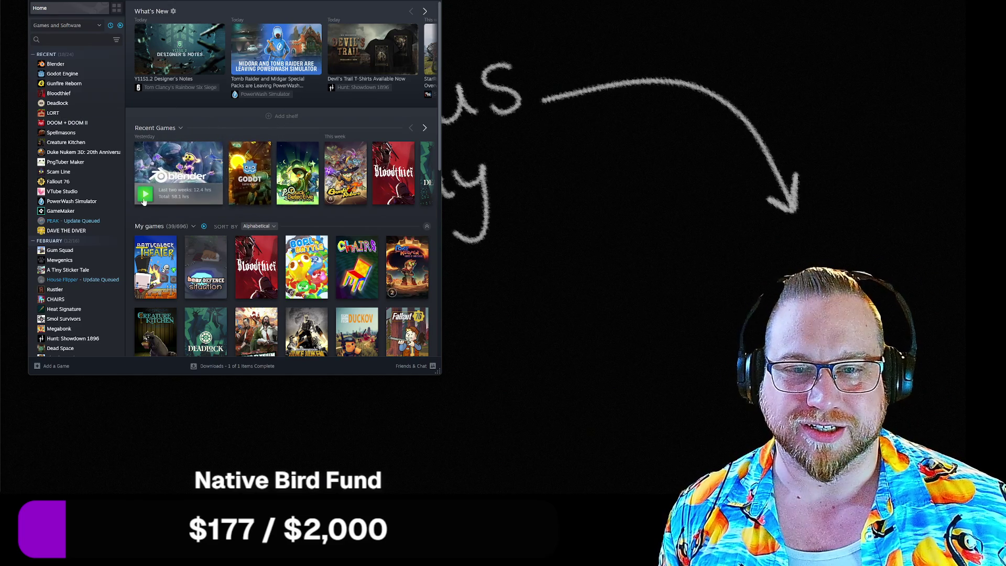
pyautogui.moveTo(145, 203)
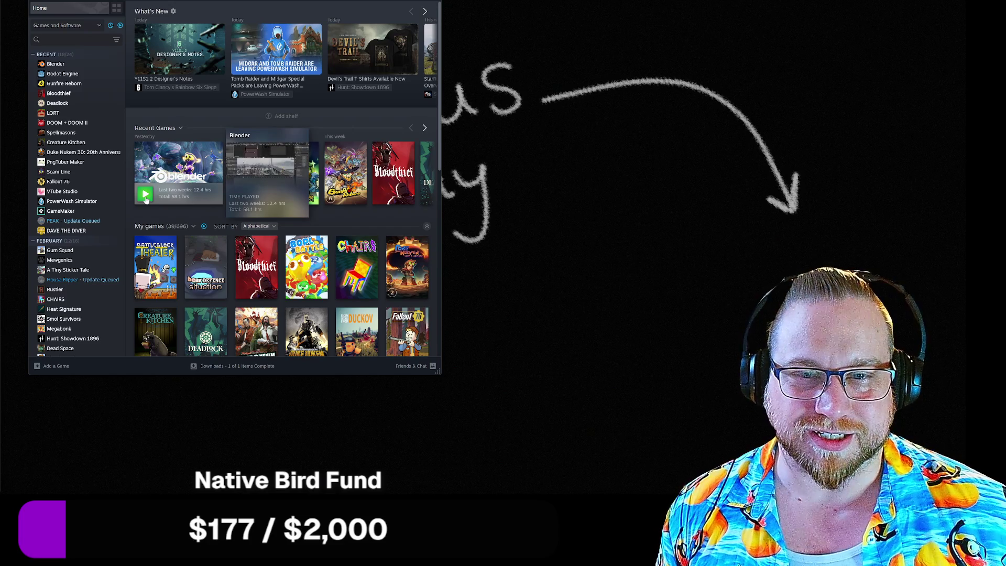
pyautogui.click(145, 195)
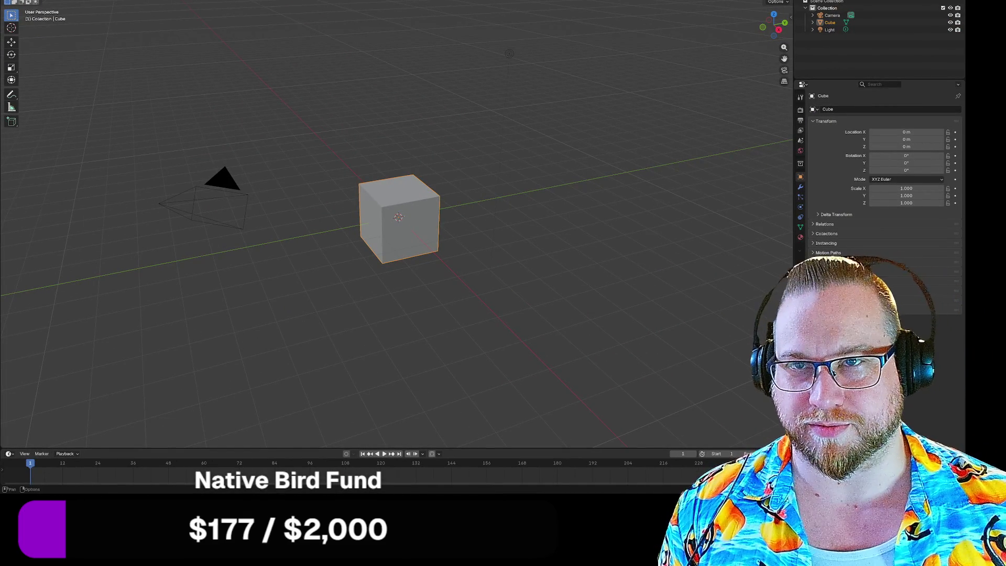
# Load the recovered auto-save scene with the staircase, floors, beams and wall blocks from the File menu
pyautogui.click(16, 1)
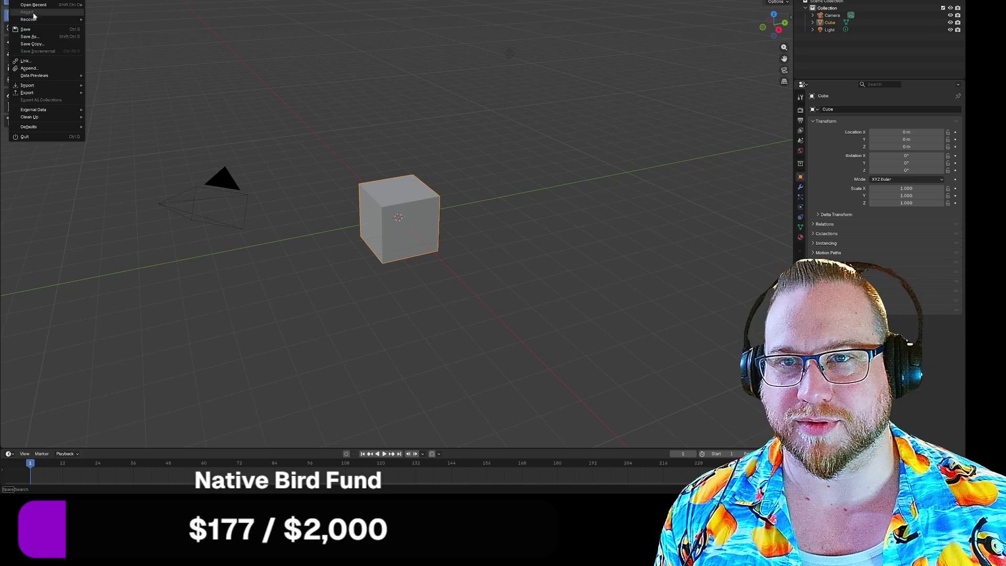
pyautogui.moveTo(45, 5)
pyautogui.click(119, 9)
pyautogui.moveTo(448, 141)
pyautogui.mouseDown(button='middle')
pyautogui.moveTo(411, 123)
pyautogui.moveTo(378, 161)
pyautogui.mouseUp(button='middle')
pyautogui.rightClick(496, 144)
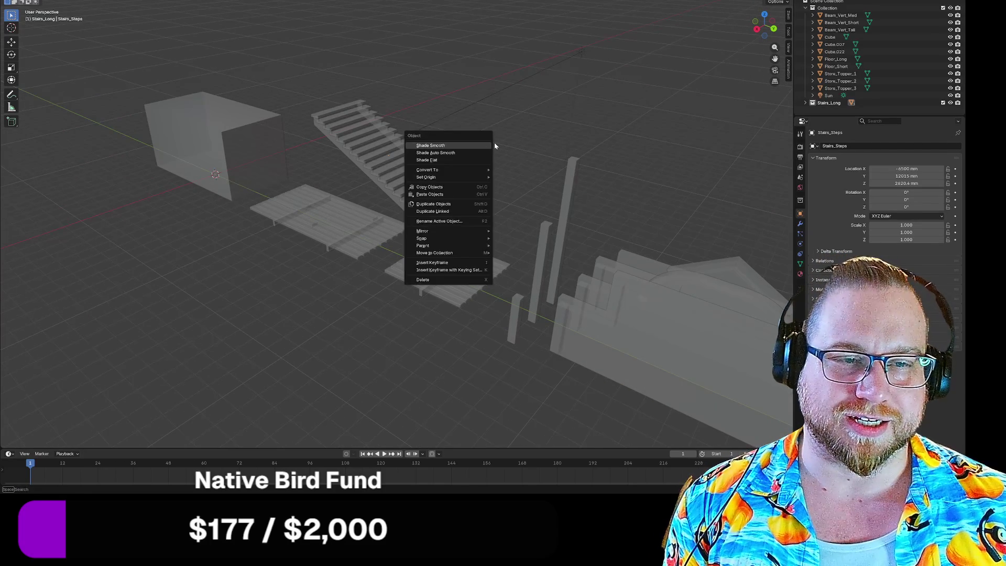
# Dismiss the object menu and switch off X-ray with Alt+Z to show solid colours
pyautogui.click(495, 143)
pyautogui.moveTo(451, 135)
pyautogui.mouseDown(button='middle')
pyautogui.moveTo(464, 155)
pyautogui.moveTo(487, 155)
pyautogui.moveTo(507, 193)
pyautogui.moveTo(371, 186)
pyautogui.mouseUp(button='middle')
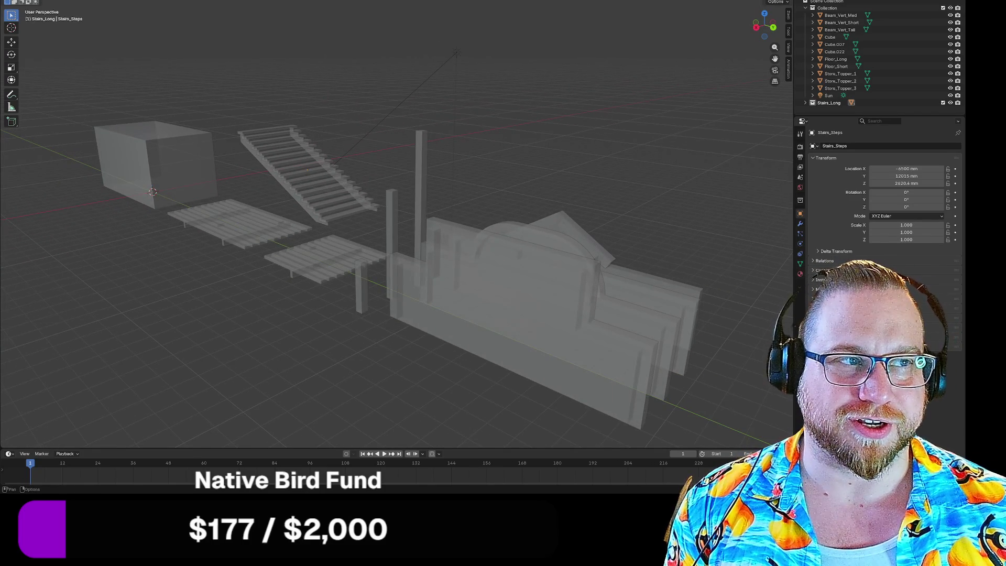
pyautogui.hotkey('alt', 'z')
pyautogui.moveTo(571, 128)
pyautogui.mouseDown(button='middle')
pyautogui.moveTo(559, 117)
pyautogui.moveTo(658, 124)
pyautogui.moveTo(591, 119)
pyautogui.moveTo(579, 129)
pyautogui.mouseUp(button='middle')
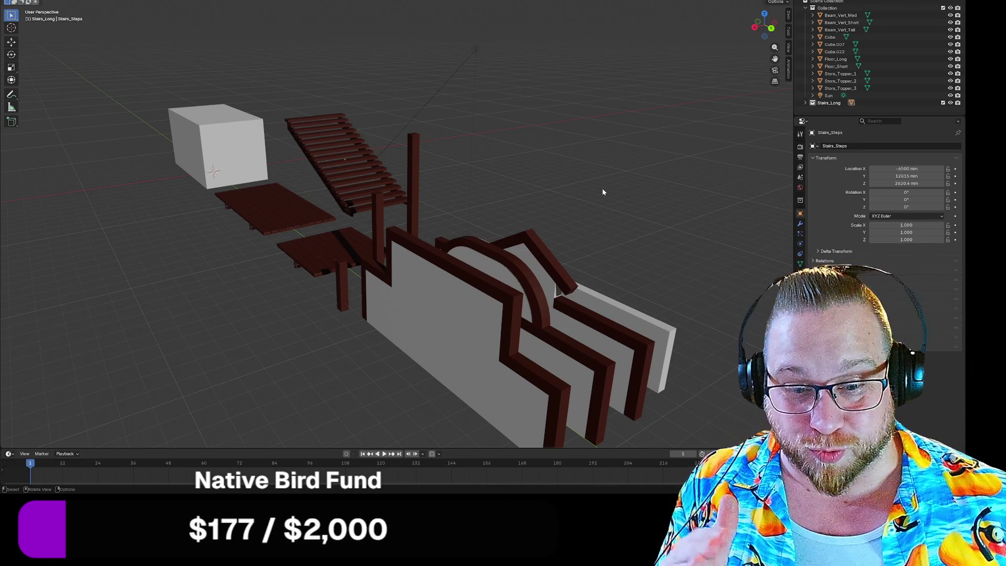
pyautogui.moveTo(638, 223); pyautogui.dragTo(565, 262, button='middle')
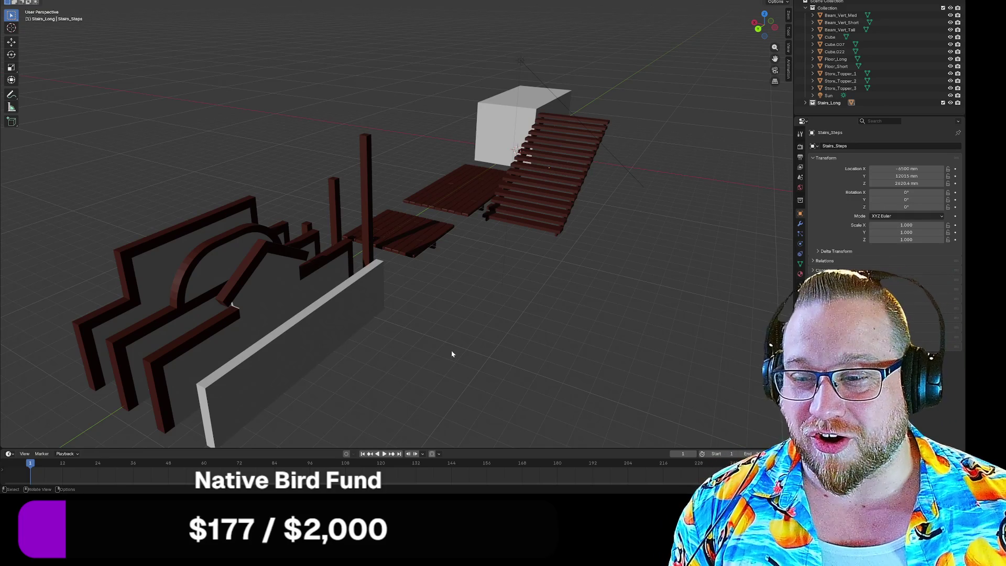
pyautogui.moveTo(441, 343); pyautogui.dragTo(507, 330, button='middle')
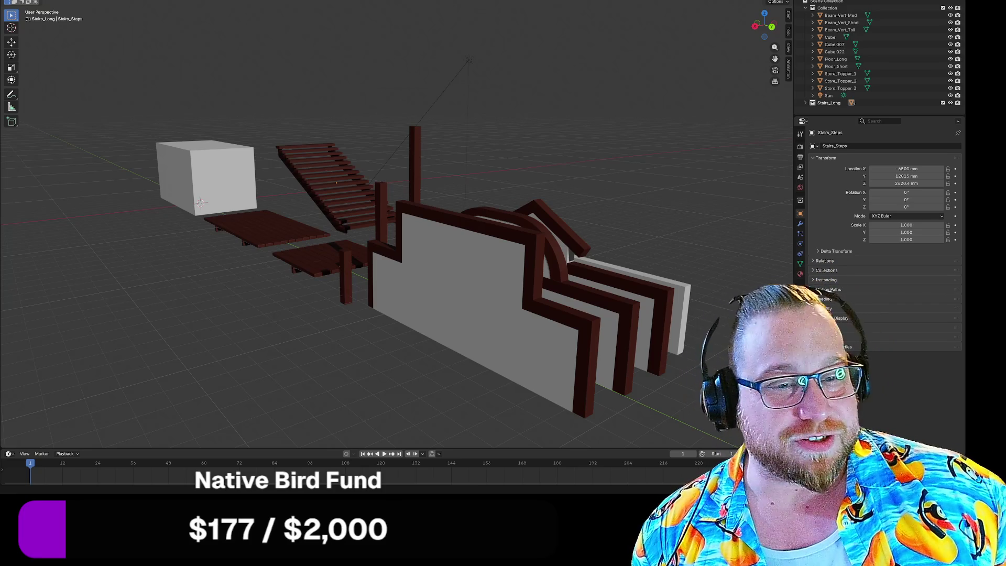
pyautogui.moveTo(532, 129)
pyautogui.mouseDown(button='middle')
pyautogui.moveTo(529, 114)
pyautogui.moveTo(568, 115)
pyautogui.moveTo(534, 231)
pyautogui.mouseUp(button='middle')
# Select Store_Topper_1 and orbit until it faces the view head-on
pyautogui.click(534, 231)
pyautogui.moveTo(597, 117)
pyautogui.mouseDown(button='middle')
pyautogui.moveTo(492, 117)
pyautogui.moveTo(608, 180)
pyautogui.moveTo(599, 176)
pyautogui.mouseUp(button='middle')
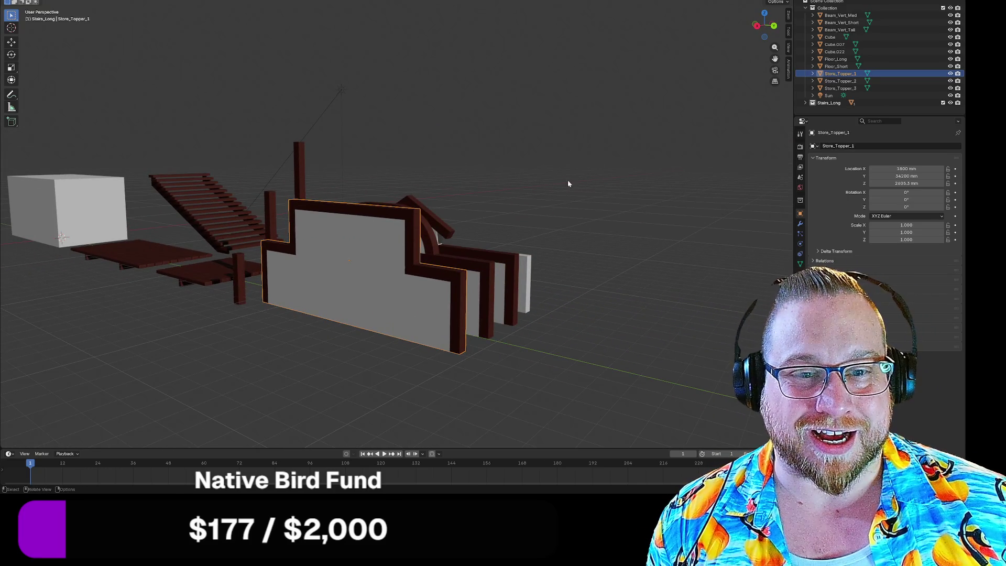
pyautogui.scroll(5, 458, 243)
pyautogui.moveTo(458, 243); pyautogui.dragTo(480, 237, button='middle')
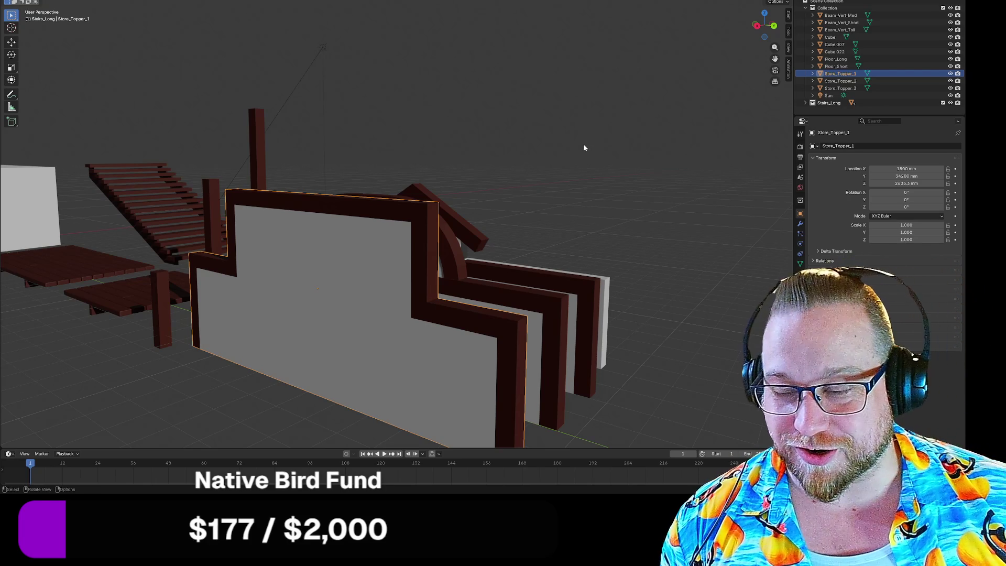
pyautogui.moveTo(581, 151)
pyautogui.mouseDown(button='middle')
pyautogui.moveTo(565, 200)
pyautogui.moveTo(592, 194)
pyautogui.moveTo(595, 142)
pyautogui.moveTo(498, 226)
pyautogui.mouseUp(button='middle')
# Hide Store_Topper_2, Store_Topper_3 and the white wall Cube.007
pyautogui.click(360, 315)
pyautogui.keyDown('shift'); pyautogui.click(451, 302); pyautogui.keyUp('shift')
pyautogui.keyDown('shift'); pyautogui.click(483, 300); pyautogui.keyUp('shift')
pyautogui.press('h')
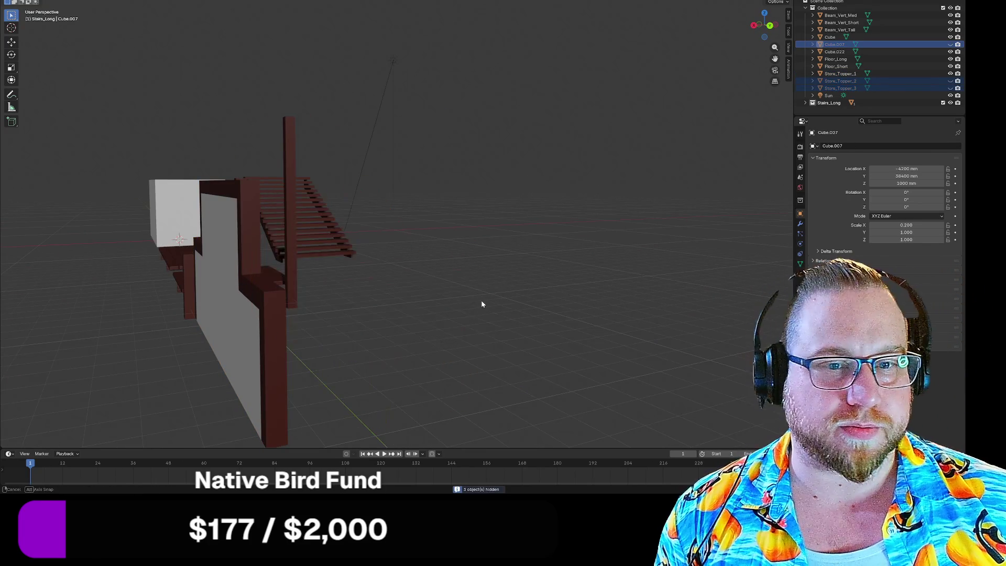
pyautogui.moveTo(480, 303); pyautogui.dragTo(418, 296, button='middle')
pyautogui.moveTo(360, 209)
pyautogui.mouseDown(button='middle')
pyautogui.moveTo(353, 274)
pyautogui.moveTo(353, 258)
pyautogui.mouseUp(button='middle')
pyautogui.click(354, 256)
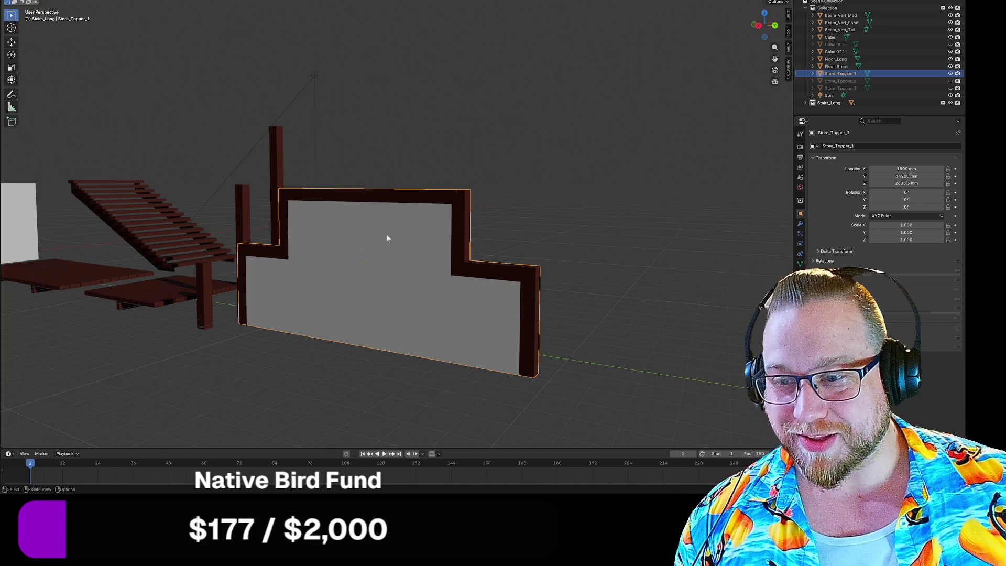
pyautogui.moveTo(578, 223)
pyautogui.mouseDown(button='middle')
pyautogui.moveTo(569, 215)
pyautogui.moveTo(588, 218)
pyautogui.moveTo(598, 253)
pyautogui.moveTo(632, 245)
pyautogui.moveTo(473, 266)
pyautogui.moveTo(445, 251)
pyautogui.moveTo(442, 266)
pyautogui.moveTo(437, 240)
pyautogui.moveTo(420, 248)
pyautogui.moveTo(447, 256)
pyautogui.moveTo(453, 282)
pyautogui.moveTo(442, 285)
pyautogui.moveTo(464, 263)
pyautogui.moveTo(461, 294)
pyautogui.moveTo(487, 274)
pyautogui.moveTo(478, 276)
pyautogui.mouseUp(button='middle')
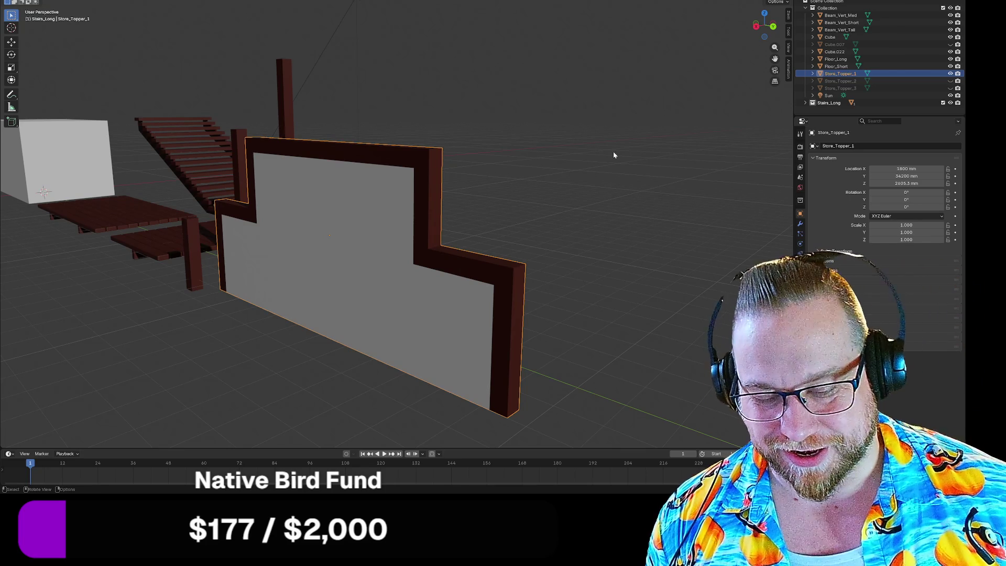
pyautogui.moveTo(615, 162)
pyautogui.mouseDown(button='middle')
pyautogui.moveTo(569, 243)
pyautogui.moveTo(565, 222)
pyautogui.moveTo(560, 232)
pyautogui.moveTo(580, 198)
pyautogui.moveTo(570, 206)
pyautogui.mouseUp(button='middle')
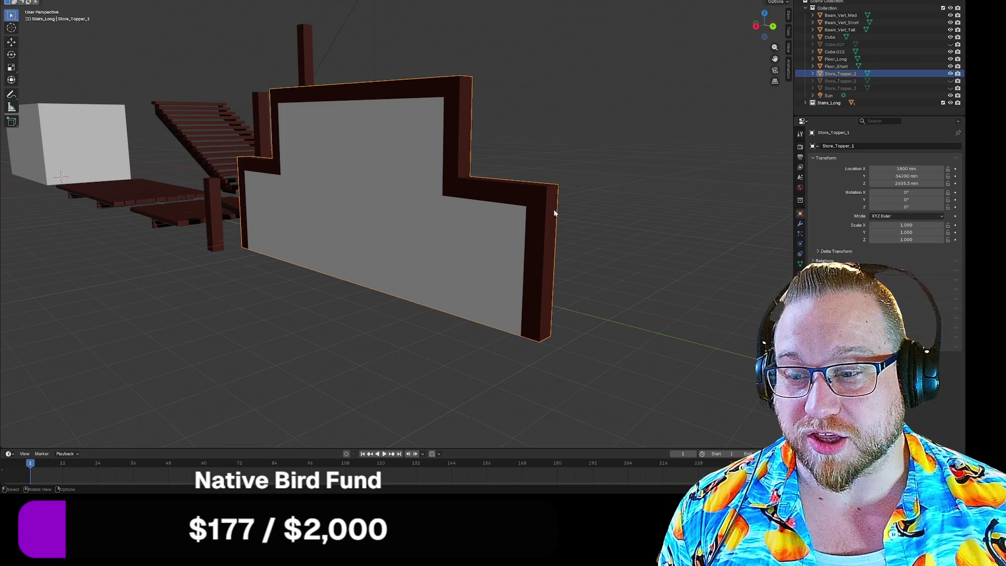
pyautogui.moveTo(557, 166)
pyautogui.mouseDown(button='middle')
pyautogui.moveTo(579, 176)
pyautogui.moveTo(544, 171)
pyautogui.moveTo(582, 135)
pyautogui.moveTo(575, 171)
pyautogui.mouseUp(button='middle')
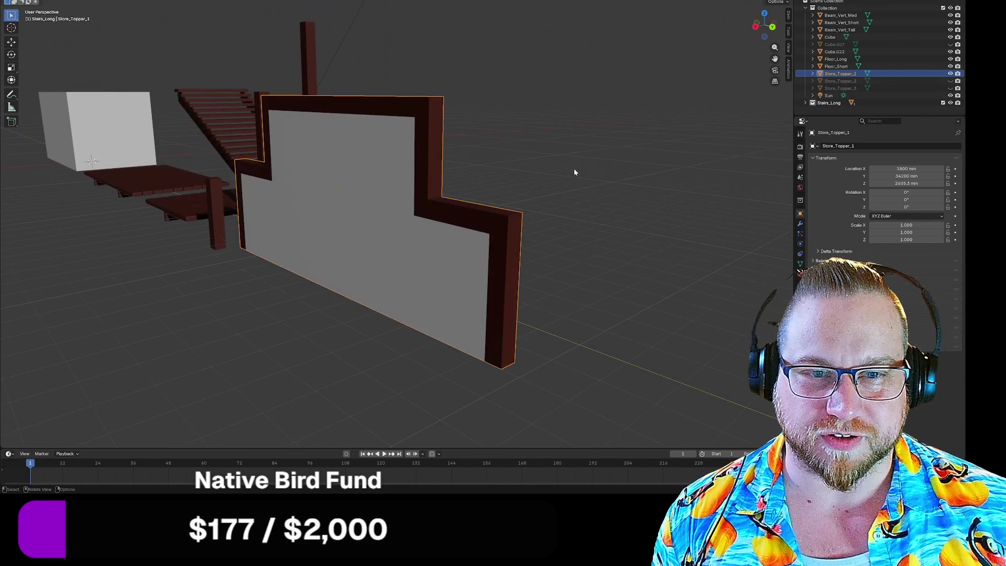
# Inspect the Store_Topper_1 object's mesh and materials in the Outliner
pyautogui.keyDown('shift'); pyautogui.click(814, 73); pyautogui.keyUp('shift')
pyautogui.scroll(-2, 831, 87)
pyautogui.scroll(3, 817, 71)
pyautogui.click(812, 74)
pyautogui.rightClick(815, 74)
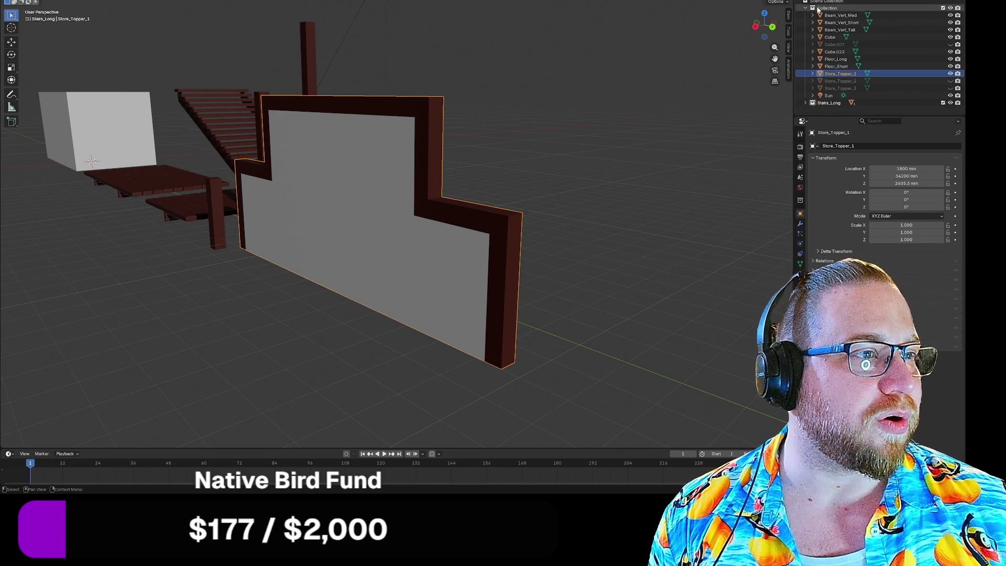
# Create a new collection named Store_Topper_1 and move the Store_Topper_1 object into it
pyautogui.rightClick(830, 109)
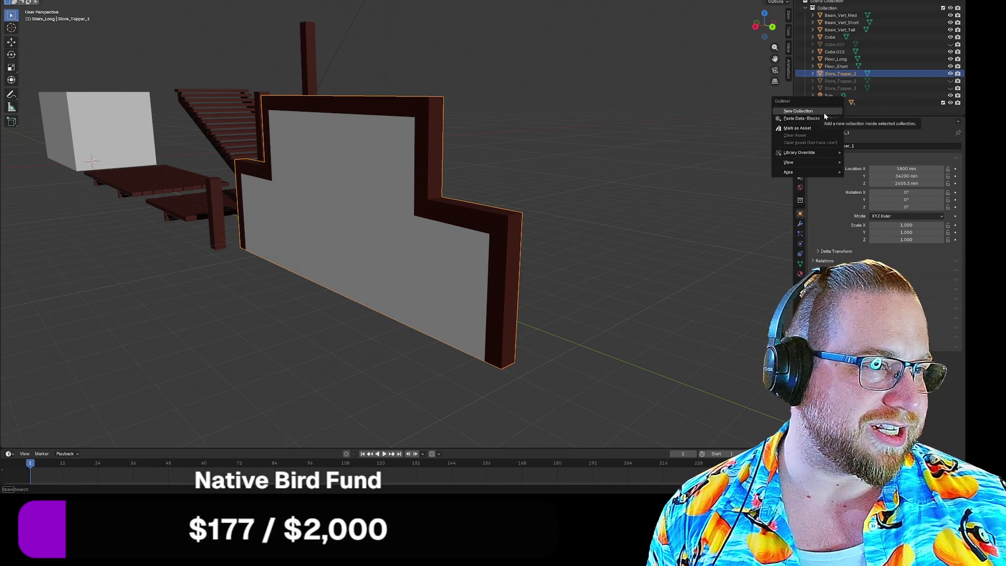
pyautogui.click(826, 114)
pyautogui.click(826, 110)
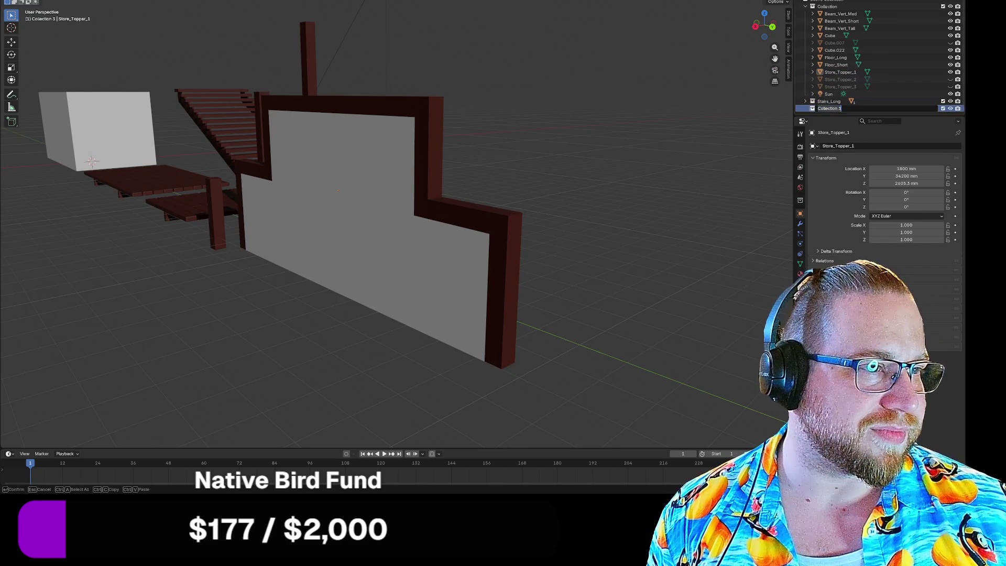
pyautogui.doubleClick(829, 109)
pyautogui.write('Store_Topp')
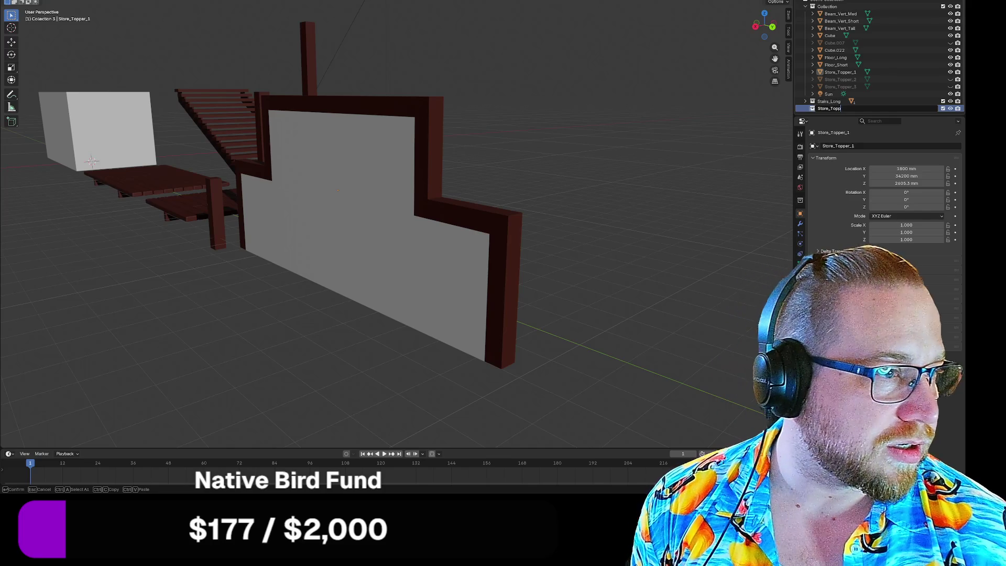
pyautogui.write('er')
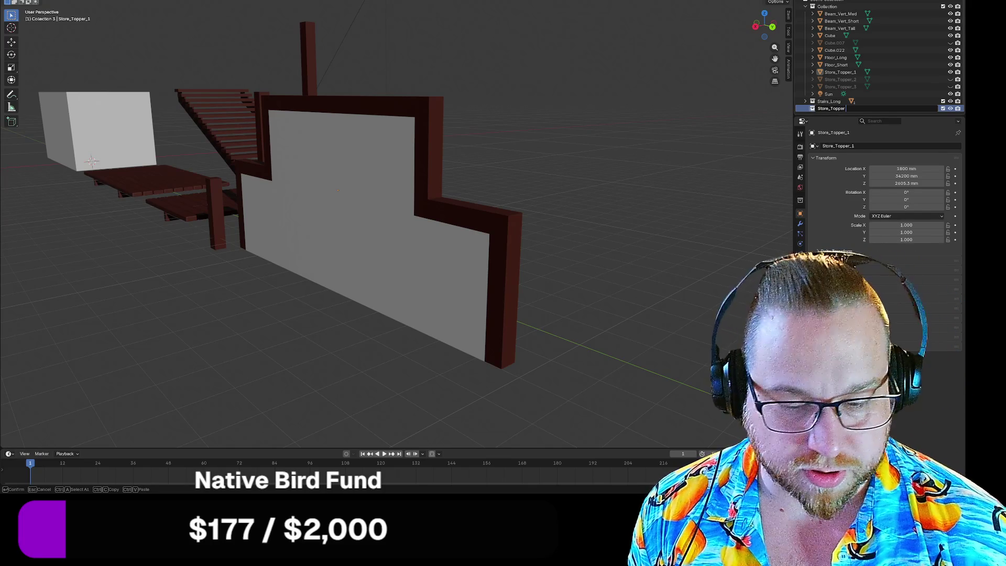
pyautogui.write('_1')
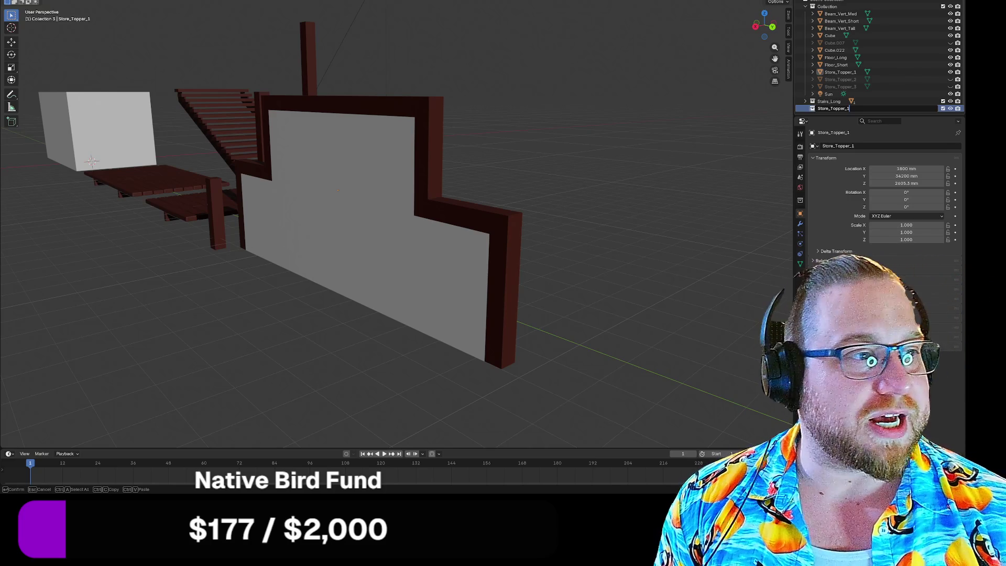
pyautogui.press('Return')
pyautogui.moveTo(838, 71); pyautogui.dragTo(828, 105)
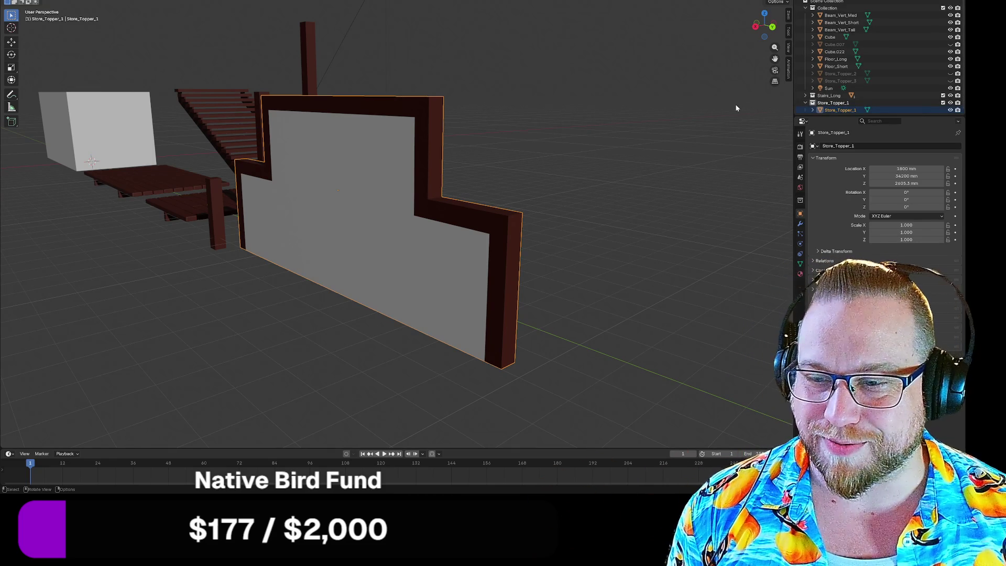
# Unhide Store_Topper_3, Store_Topper_2 and Cube.007 using their Outliner eye icons
pyautogui.moveTo(730, 97); pyautogui.dragTo(624, 147, button='middle')
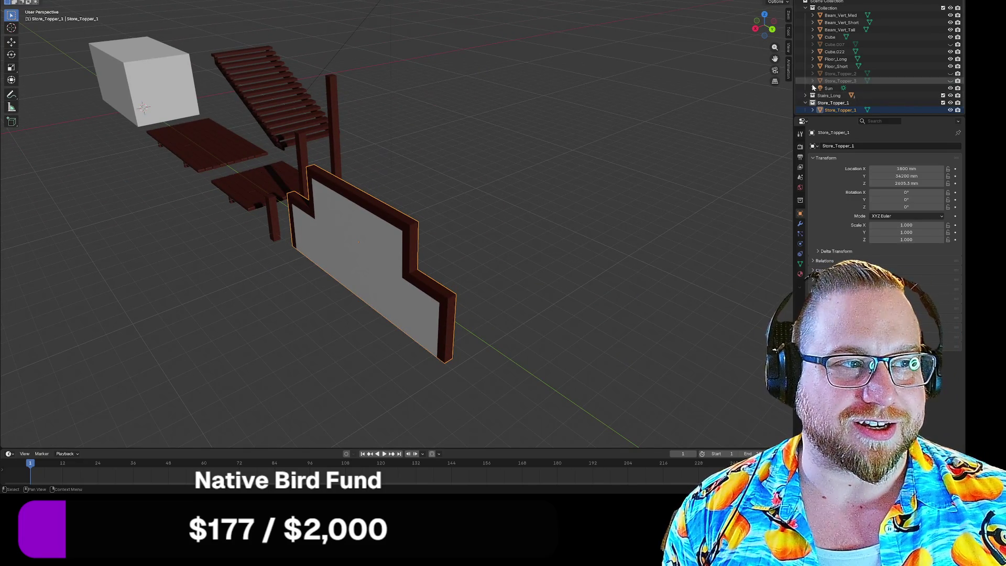
pyautogui.click(951, 81)
pyautogui.click(951, 74)
pyautogui.click(951, 44)
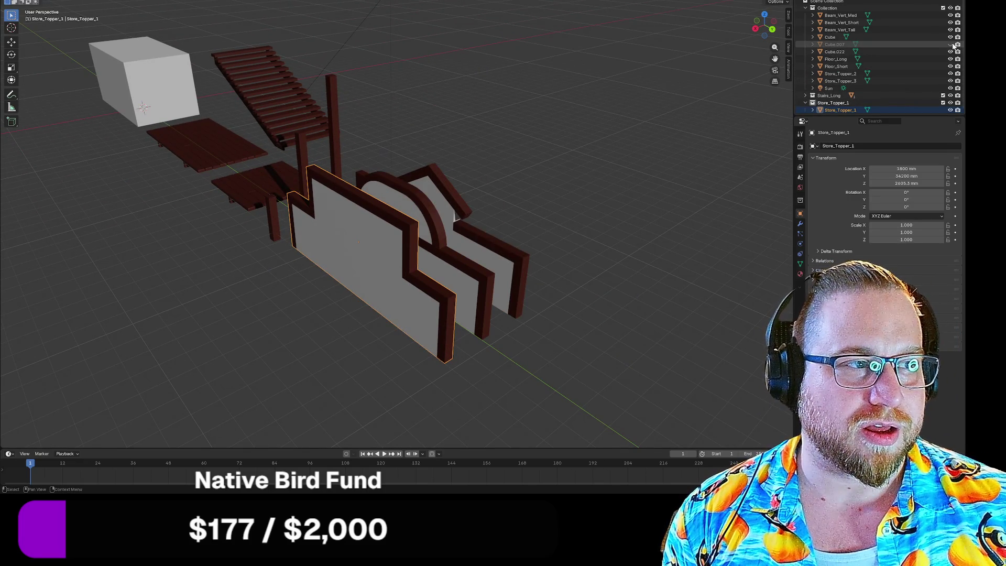
pyautogui.scroll(-1, 950, 107)
# Select Store_Topper_3, Store_Topper_2 and Cube.007 in the viewport and hide them again
pyautogui.moveTo(662, 178)
pyautogui.mouseDown(button='middle')
pyautogui.moveTo(617, 159)
pyautogui.moveTo(578, 173)
pyautogui.moveTo(576, 197)
pyautogui.moveTo(473, 213)
pyautogui.mouseUp(button='middle')
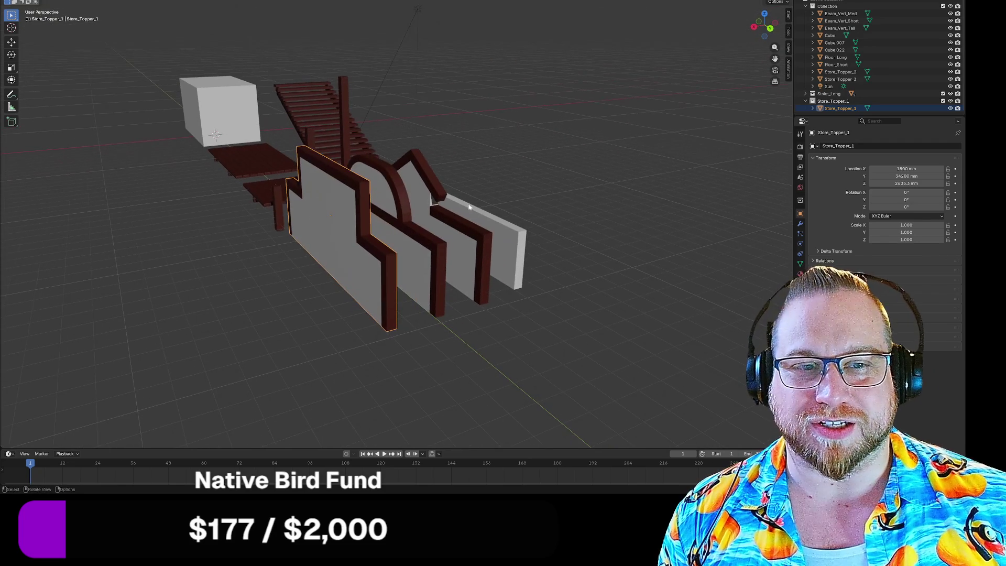
pyautogui.click(401, 225)
pyautogui.keyDown('shift'); pyautogui.click(446, 205); pyautogui.keyUp('shift')
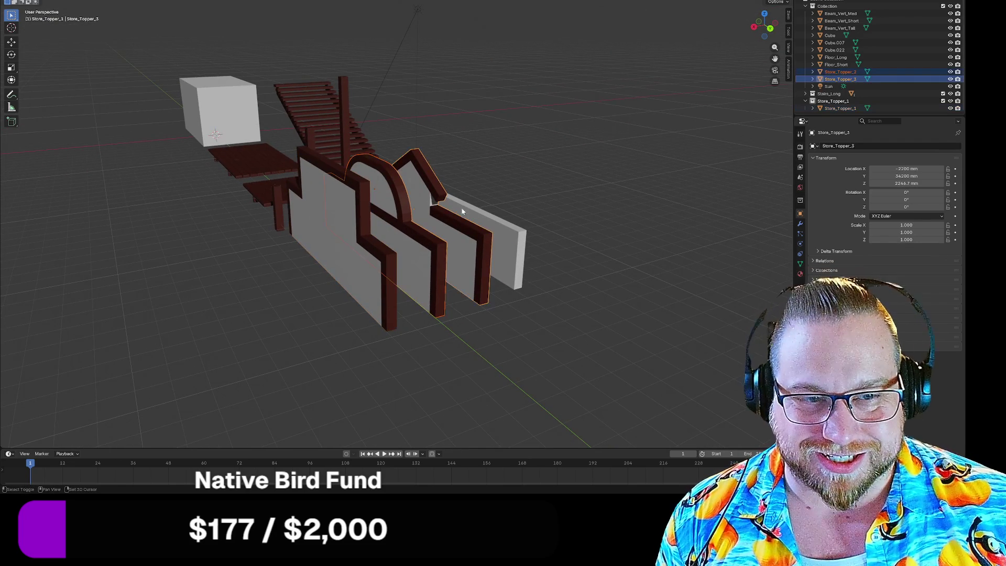
pyautogui.keyDown('shift'); pyautogui.click(473, 214); pyautogui.keyUp('shift')
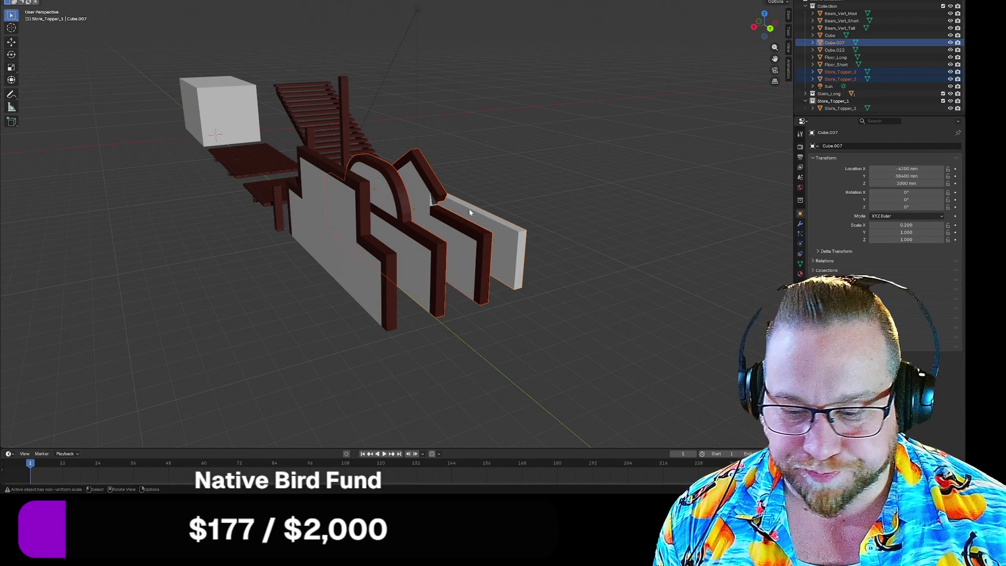
pyautogui.press('h')
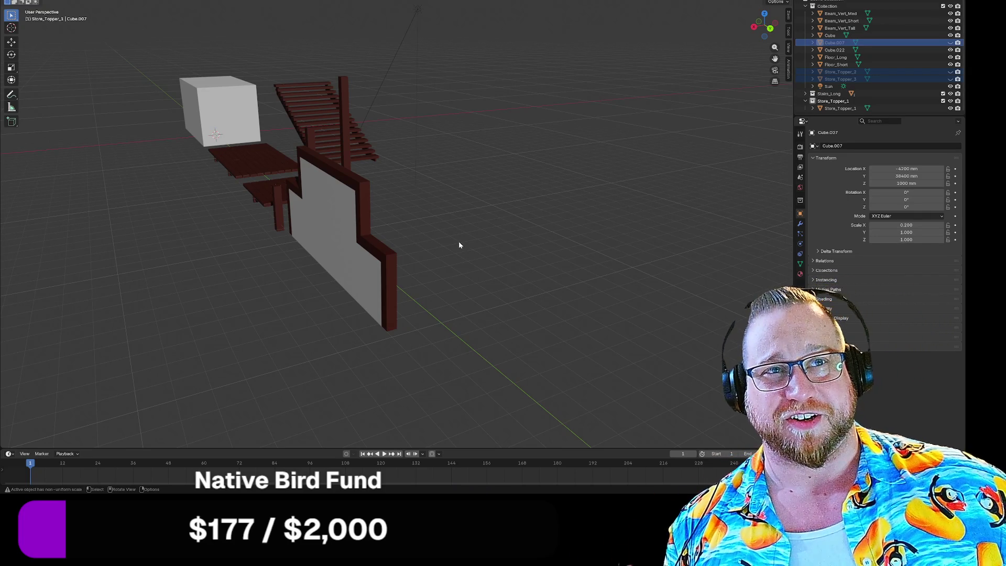
# Zoom toward the remaining wall, select Store_Topper_1 and expand its Outliner entry
pyautogui.moveTo(475, 233)
pyautogui.mouseDown(button='middle')
pyautogui.moveTo(487, 243)
pyautogui.moveTo(476, 241)
pyautogui.mouseUp(button='middle')
pyautogui.scroll(2, 476, 241)
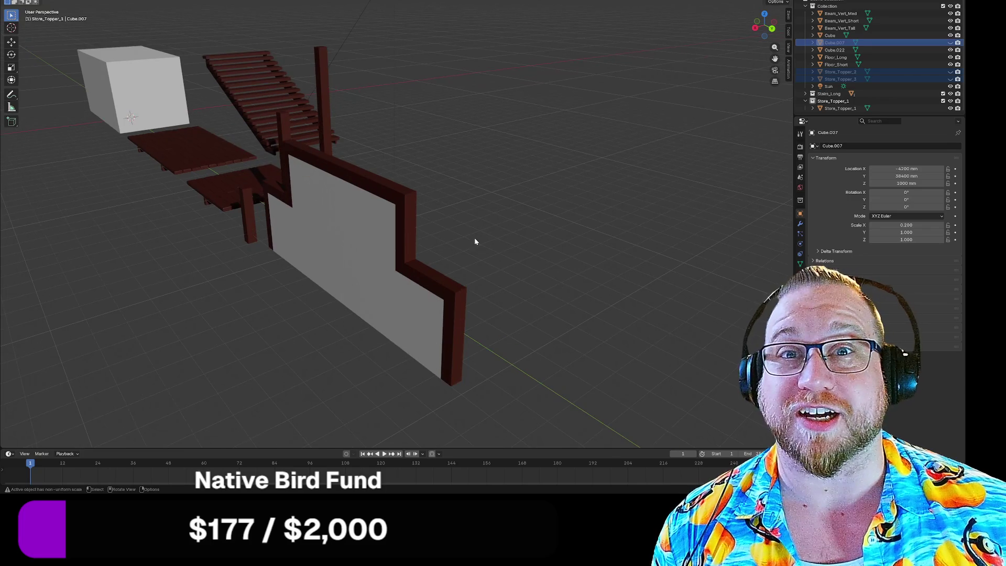
pyautogui.moveTo(465, 241); pyautogui.dragTo(473, 244, button='middle')
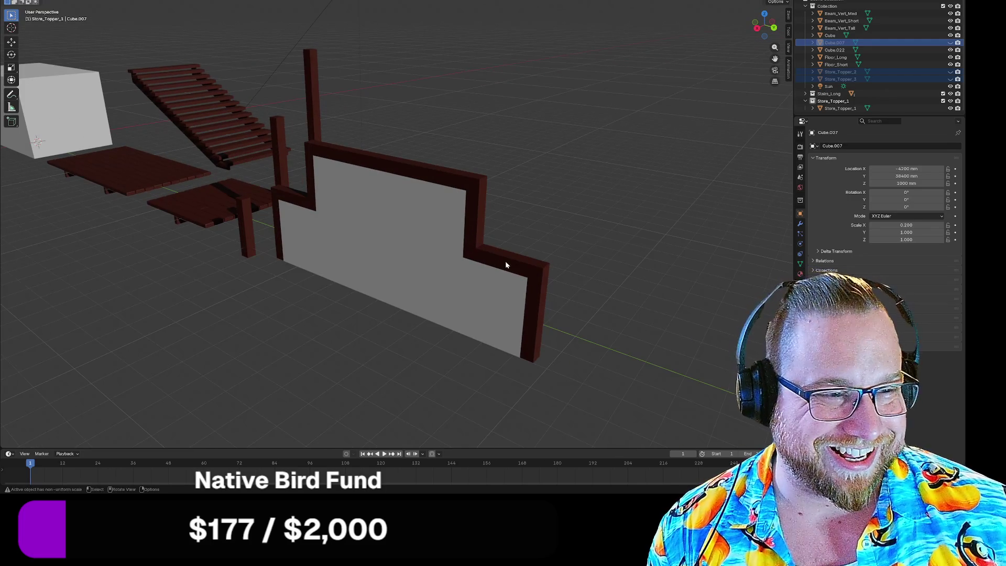
pyautogui.click(462, 272)
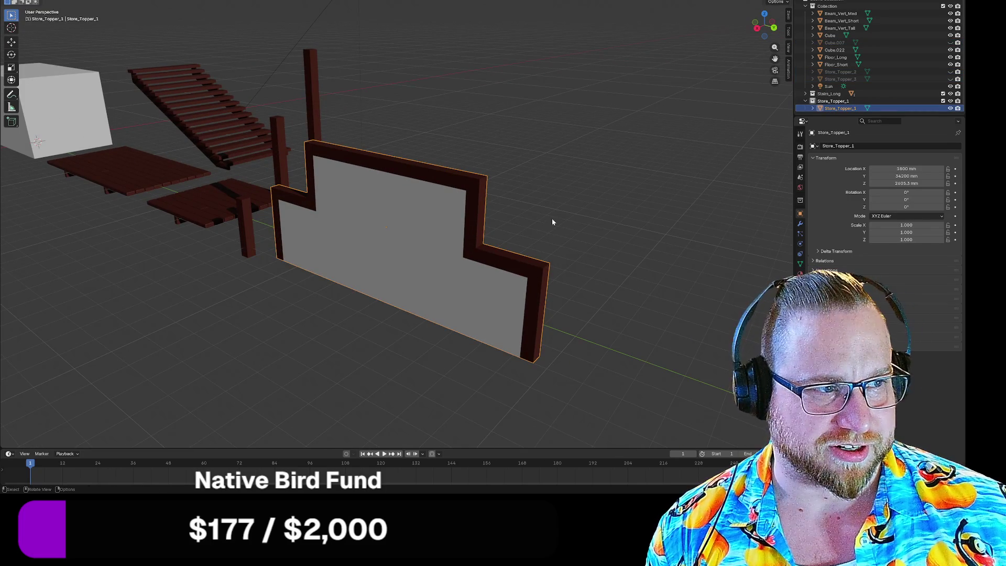
pyautogui.keyDown('shift'); pyautogui.click(813, 108); pyautogui.keyUp('shift')
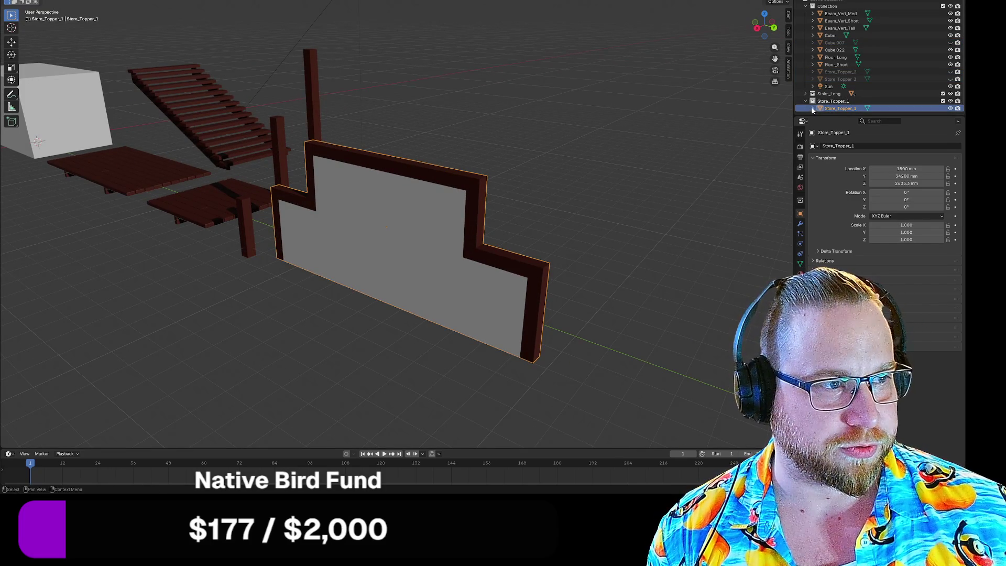
# Enter Edit Mode on Store_Topper_1 and frame the stepped wall and posts, leaving nothing selected
pyautogui.scroll(-2, 843, 111)
pyautogui.moveTo(581, 168)
pyautogui.mouseDown(button='middle')
pyautogui.moveTo(606, 183)
pyautogui.moveTo(544, 204)
pyautogui.moveTo(589, 198)
pyautogui.moveTo(442, 227)
pyautogui.mouseUp(button='middle')
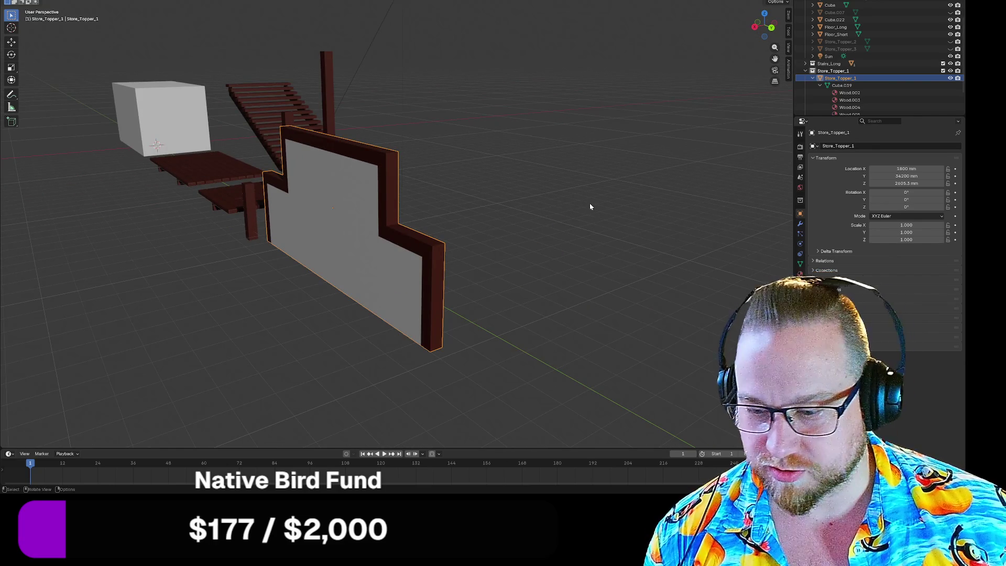
pyautogui.press('Tab')
pyautogui.moveTo(590, 203)
pyautogui.mouseDown(button='middle')
pyautogui.moveTo(456, 205)
pyautogui.moveTo(497, 225)
pyautogui.moveTo(538, 289)
pyautogui.moveTo(549, 279)
pyautogui.moveTo(539, 270)
pyautogui.moveTo(624, 291)
pyautogui.moveTo(548, 274)
pyautogui.moveTo(561, 279)
pyautogui.mouseUp(button='middle')
pyautogui.scroll(2, 534, 265)
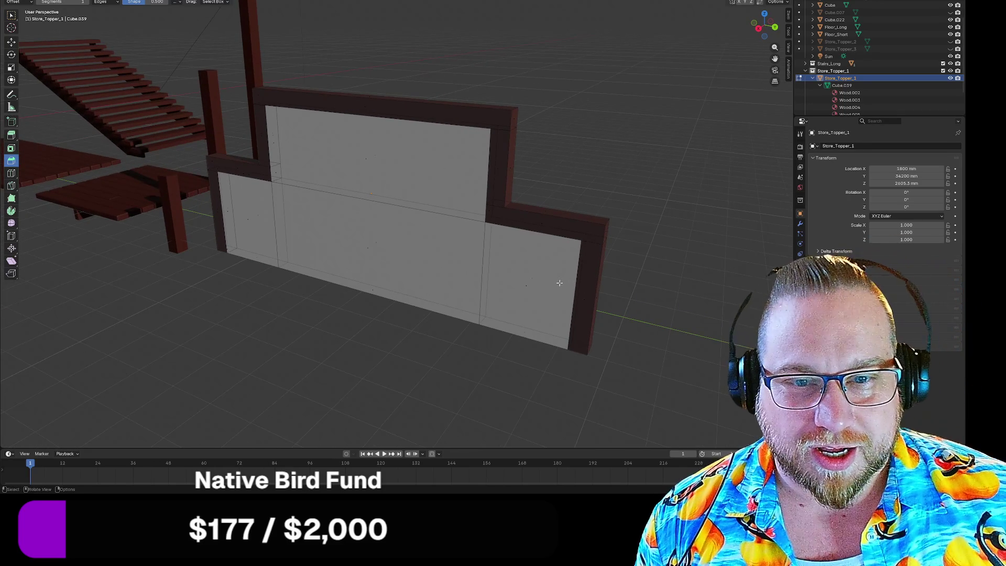
pyautogui.moveTo(221, 235)
pyautogui.mouseDown(button='middle')
pyautogui.moveTo(283, 218)
pyautogui.moveTo(297, 232)
pyautogui.mouseUp(button='middle')
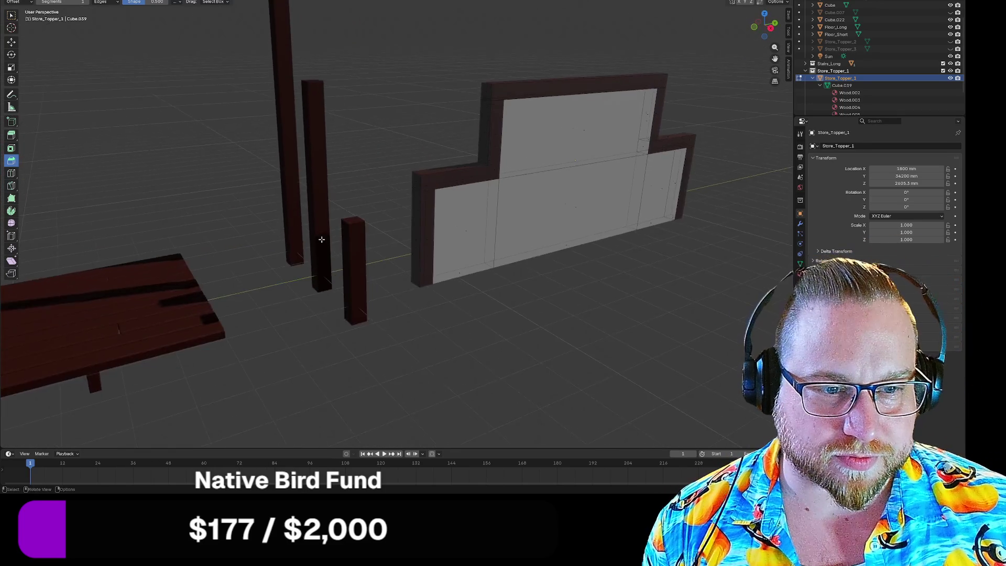
pyautogui.scroll(1, 382, 273)
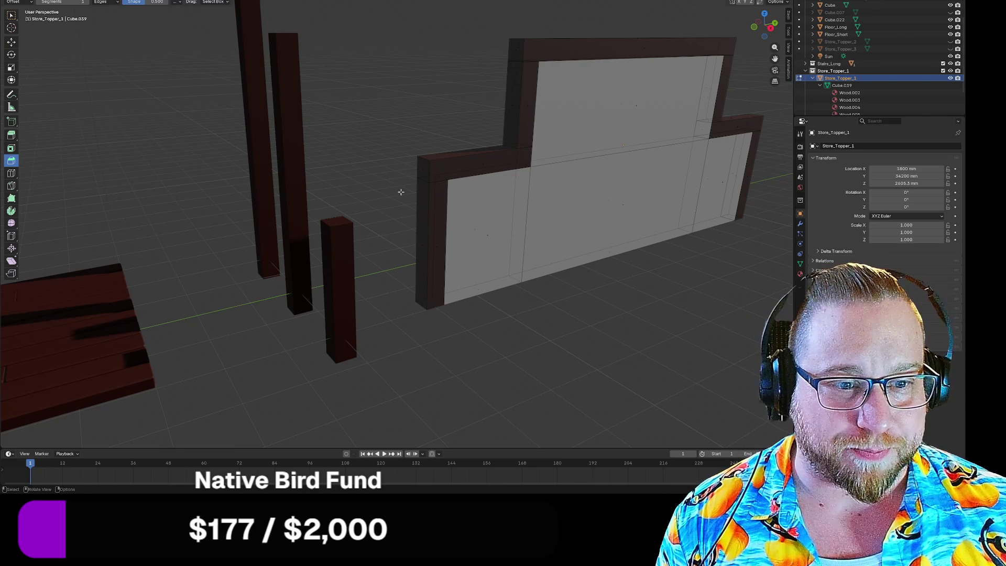
pyautogui.scroll(3, 402, 189)
pyautogui.moveTo(398, 183); pyautogui.dragTo(414, 201, button='middle')
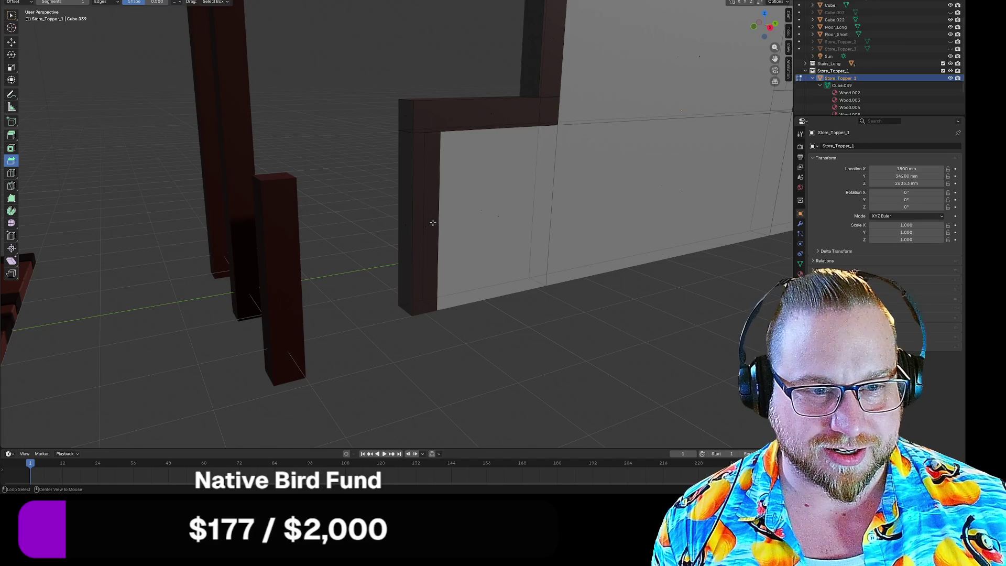
pyautogui.hotkey('ctrl', 'l')
pyautogui.hotkey('ctrl', 'z')
# Loop-select the frame's left vertical strip, its top face, the step beam and the next vertical beam
pyautogui.keyDown('alt'); pyautogui.click(418, 229); pyautogui.keyUp('alt')
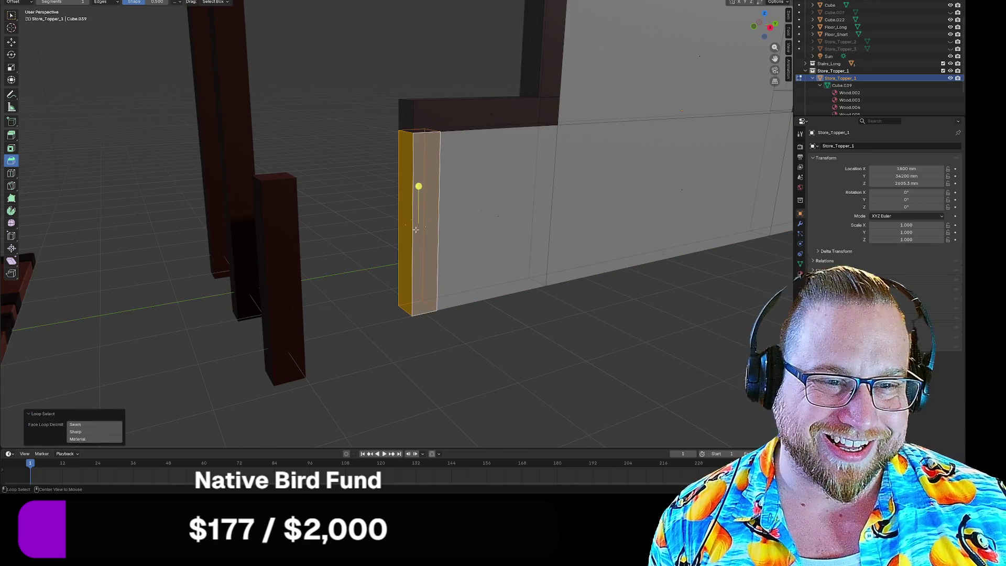
pyautogui.moveTo(418, 228)
pyautogui.mouseDown(button='middle')
pyautogui.moveTo(363, 76)
pyautogui.moveTo(315, 207)
pyautogui.mouseUp(button='middle')
pyautogui.keyDown('shift'); pyautogui.click(303, 215); pyautogui.keyUp('shift')
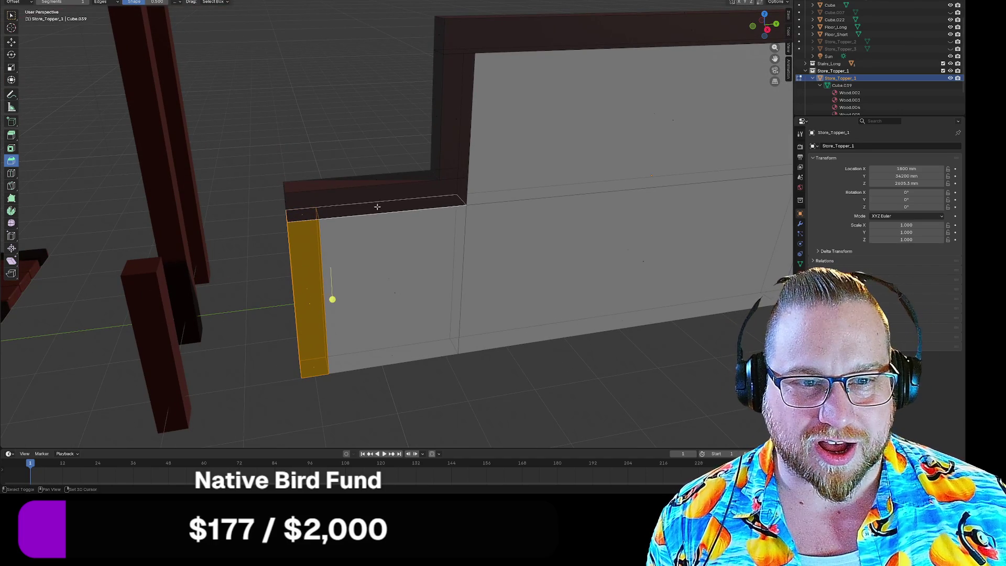
pyautogui.keyDown('alt'); pyautogui.keyDown('shift'); pyautogui.click(379, 194); pyautogui.keyUp('shift'); pyautogui.keyUp('alt')
pyautogui.moveTo(379, 195)
pyautogui.mouseDown(button='middle')
pyautogui.moveTo(350, 193)
pyautogui.moveTo(406, 213)
pyautogui.mouseUp(button='middle')
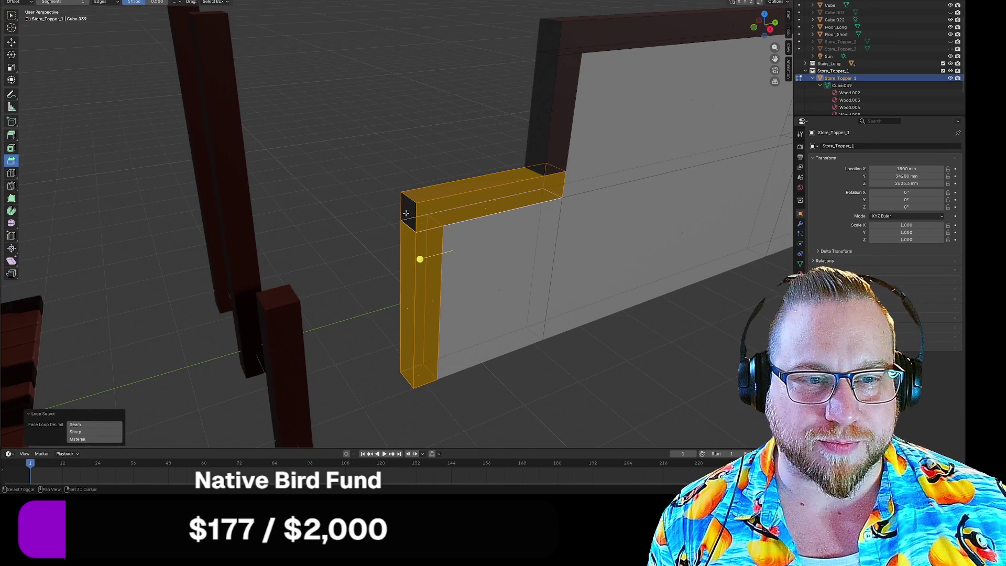
pyautogui.keyDown('alt'); pyautogui.keyDown('shift'); pyautogui.click(413, 217); pyautogui.keyUp('shift'); pyautogui.keyUp('alt')
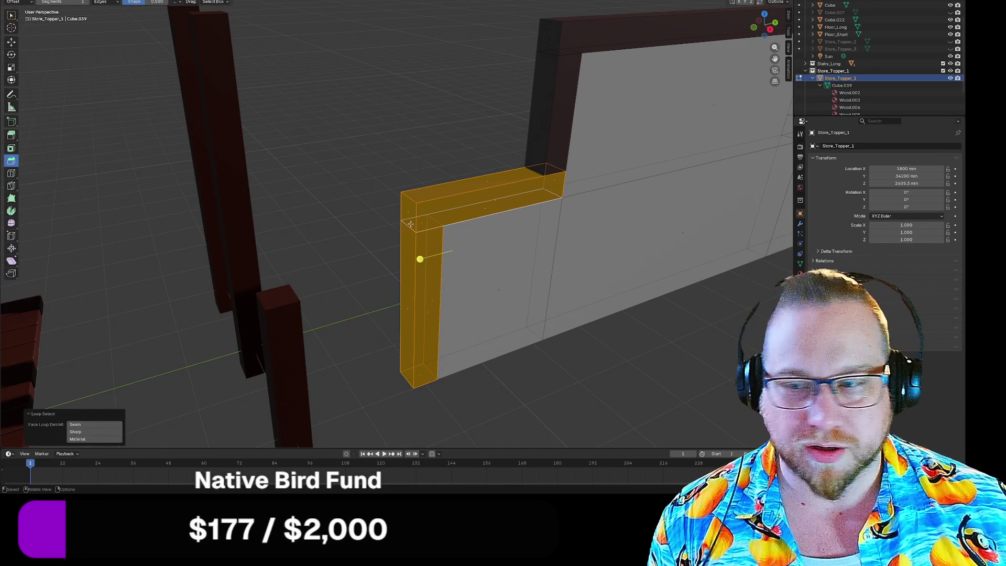
pyautogui.moveTo(373, 220)
pyautogui.mouseDown(button='middle')
pyautogui.moveTo(458, 218)
pyautogui.moveTo(373, 213)
pyautogui.moveTo(358, 222)
pyautogui.mouseUp(button='middle')
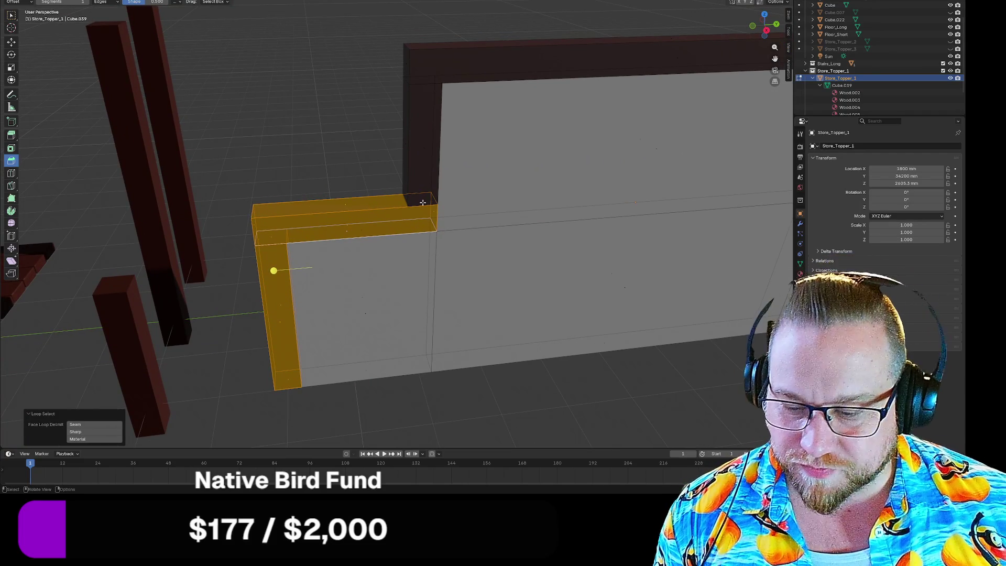
pyautogui.keyDown('alt'); pyautogui.keyDown('shift'); pyautogui.click(423, 202); pyautogui.keyUp('shift'); pyautogui.keyUp('alt')
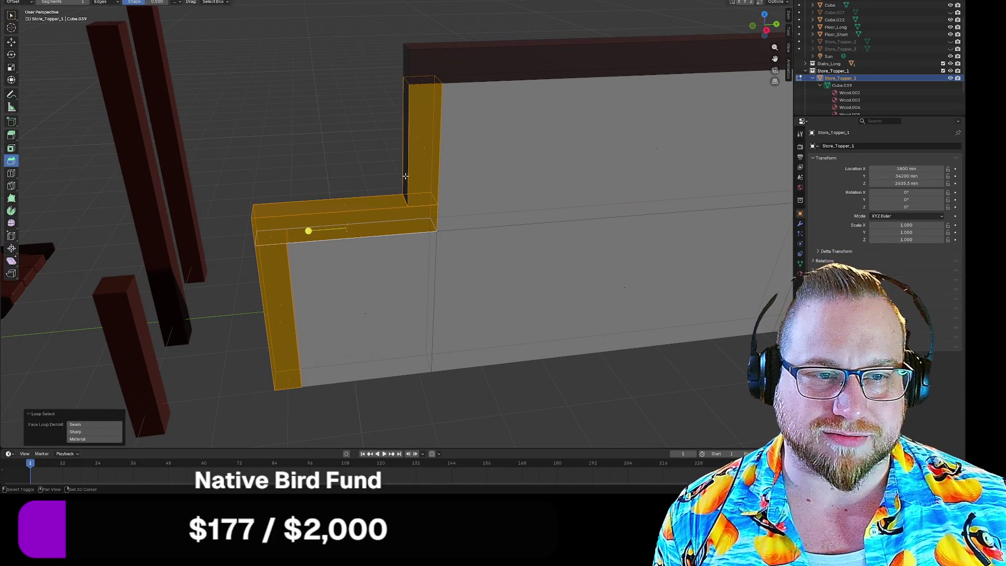
# Add the full top beam and its vertical section to the frame selection
pyautogui.moveTo(438, 153)
pyautogui.mouseDown(button='middle')
pyautogui.moveTo(442, 162)
pyautogui.moveTo(405, 171)
pyautogui.mouseUp(button='middle')
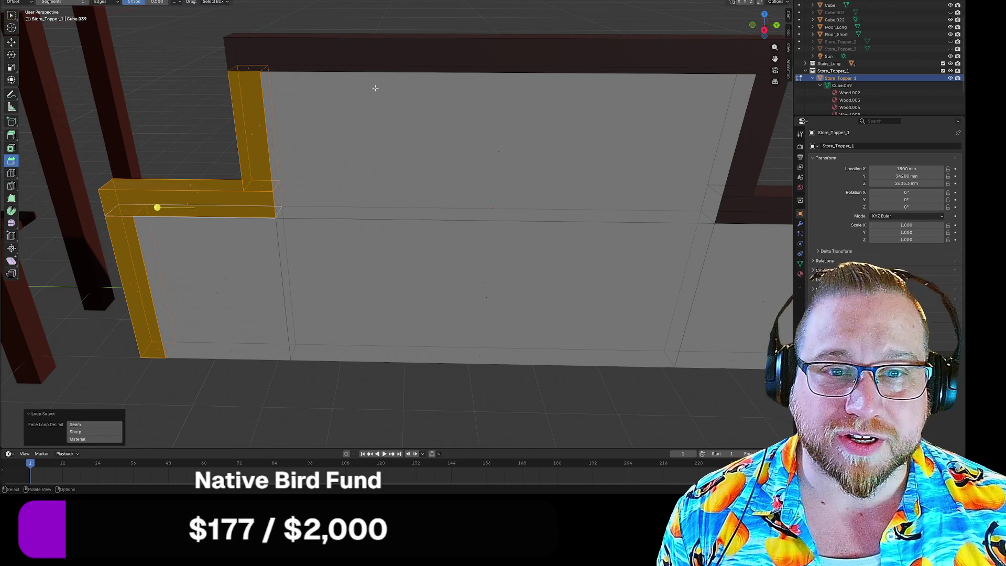
pyautogui.keyDown('shift'); pyautogui.click(275, 147); pyautogui.keyUp('shift')
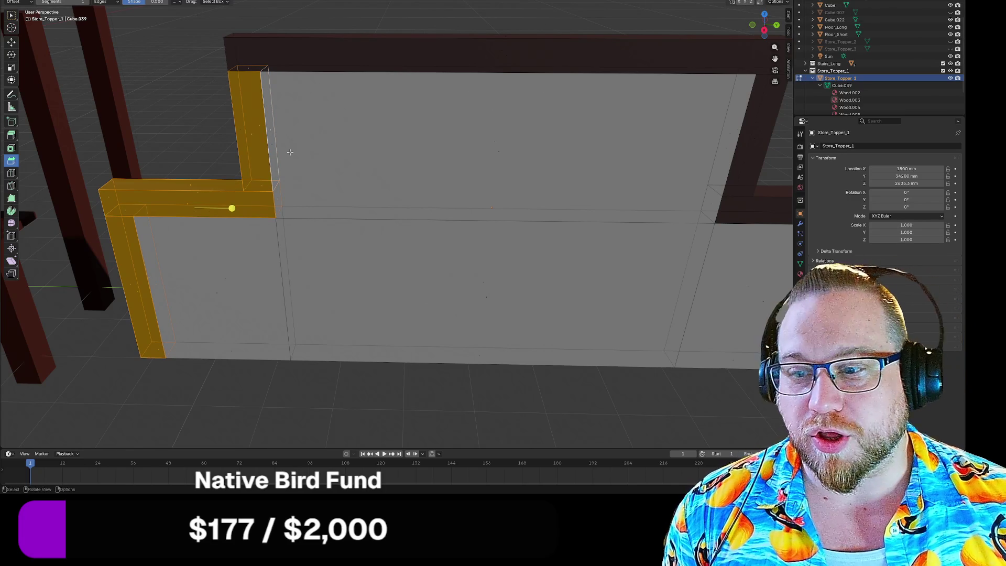
pyautogui.moveTo(289, 153)
pyautogui.mouseDown(button='middle')
pyautogui.moveTo(419, 129)
pyautogui.moveTo(432, 108)
pyautogui.moveTo(324, 164)
pyautogui.mouseUp(button='middle')
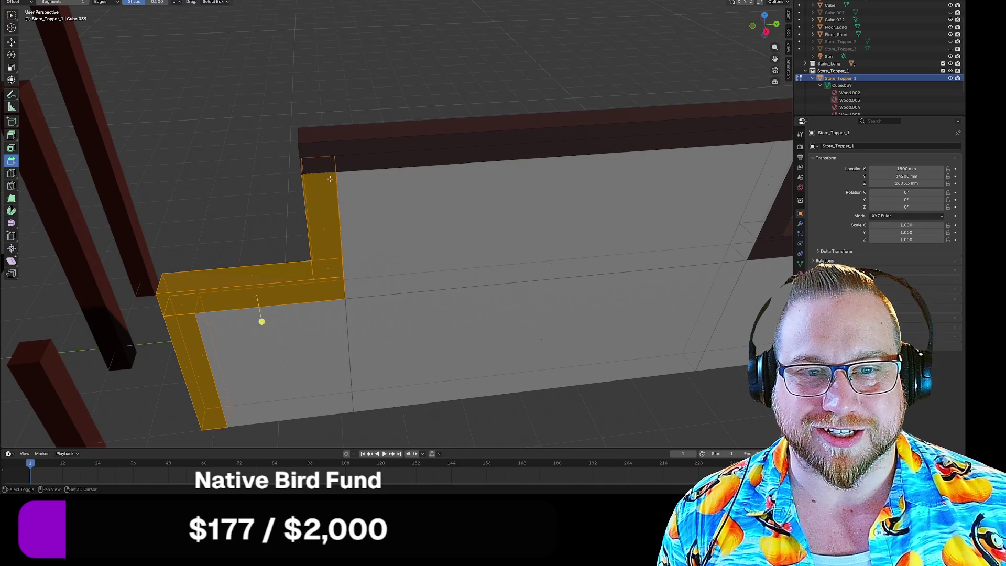
pyautogui.moveTo(514, 156)
pyautogui.mouseDown(button='middle')
pyautogui.moveTo(503, 158)
pyautogui.moveTo(518, 116)
pyautogui.mouseUp(button='middle')
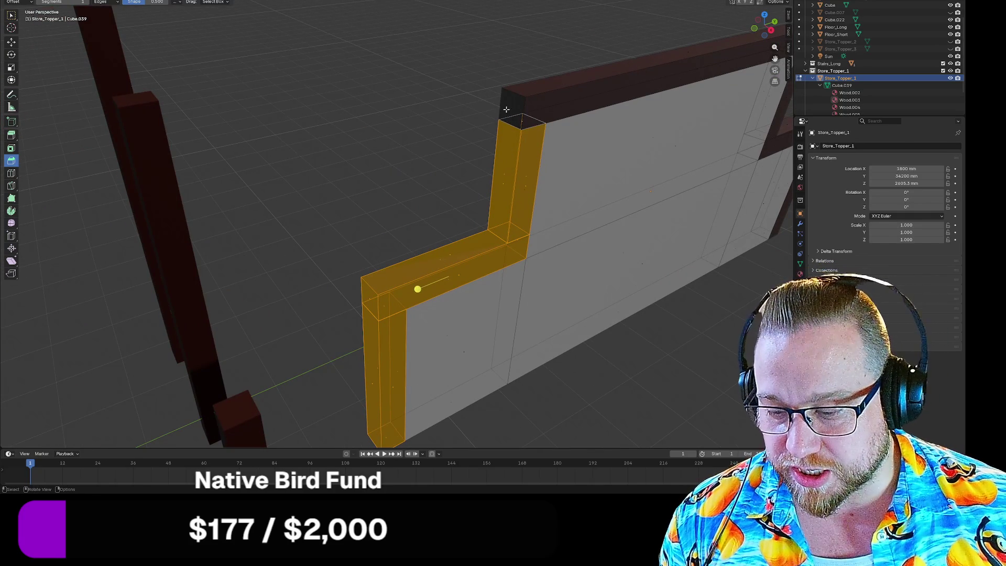
pyautogui.keyDown('alt'); pyautogui.keyDown('shift'); pyautogui.click(514, 121); pyautogui.keyUp('shift'); pyautogui.keyUp('alt')
pyautogui.moveTo(514, 121); pyautogui.dragTo(525, 67, button='middle')
pyautogui.keyDown('alt'); pyautogui.keyDown('shift'); pyautogui.click(525, 67); pyautogui.keyUp('shift'); pyautogui.keyUp('alt')
pyautogui.moveTo(521, 117)
pyautogui.mouseDown(button='middle')
pyautogui.moveTo(633, 121)
pyautogui.moveTo(479, 74)
pyautogui.mouseUp(button='middle')
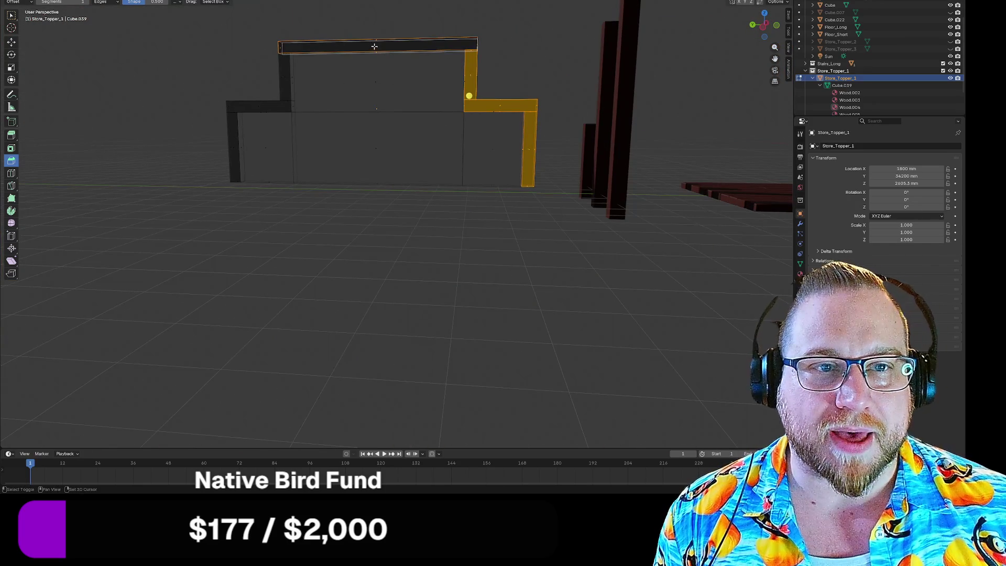
pyautogui.moveTo(415, 63)
pyautogui.mouseDown(button='middle')
pyautogui.moveTo(445, 83)
pyautogui.moveTo(361, 99)
pyautogui.moveTo(314, 157)
pyautogui.mouseUp(button='middle')
pyautogui.scroll(3, 302, 165)
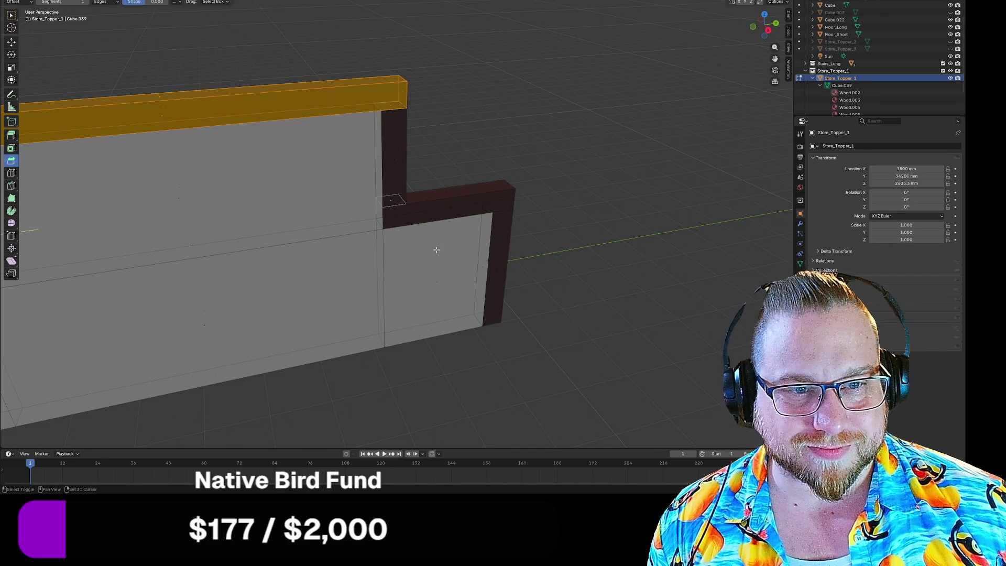
pyautogui.keyDown('alt'); pyautogui.keyDown('shift'); pyautogui.click(388, 204); pyautogui.keyUp('shift'); pyautogui.keyUp('alt')
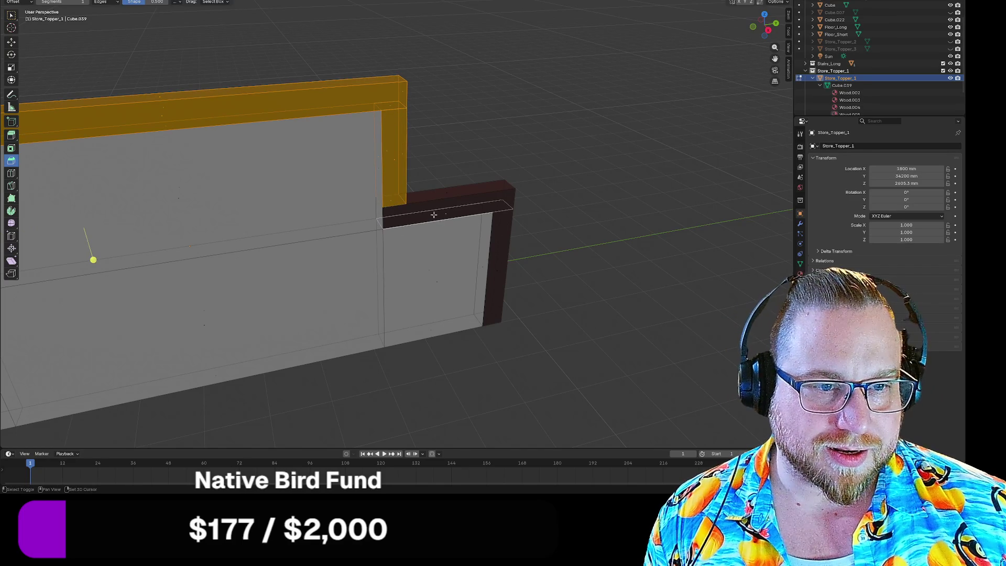
# Add the lower-right horizontal beam to the frame selection, leaving the wall panel's loop out
pyautogui.keyDown('alt'); pyautogui.keyDown('shift'); pyautogui.click(376, 215); pyautogui.keyUp('shift'); pyautogui.keyUp('alt')
pyautogui.keyDown('alt'); pyautogui.keyDown('shift'); pyautogui.click(376, 215); pyautogui.keyUp('shift'); pyautogui.keyUp('alt')
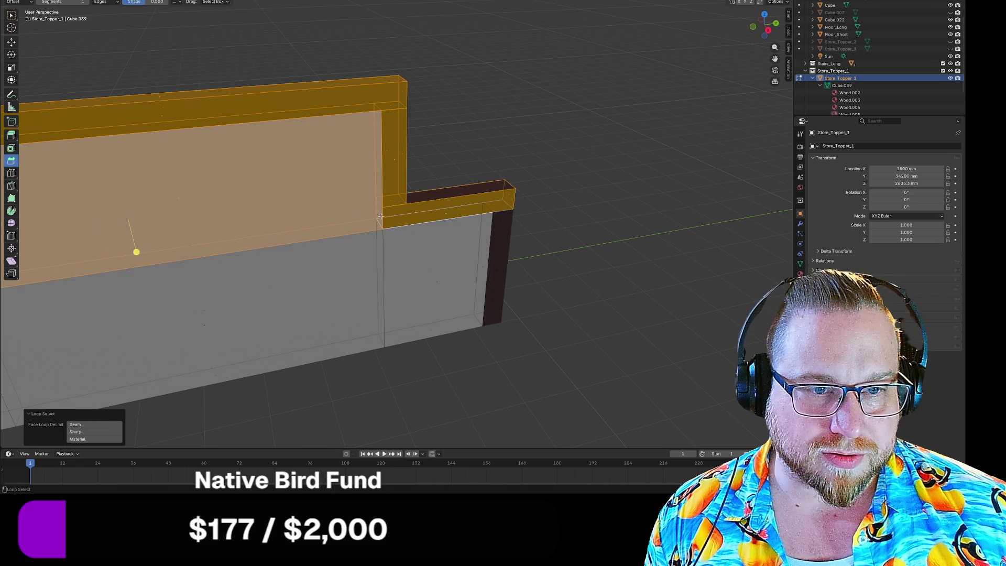
pyautogui.keyDown('alt'); pyautogui.keyDown('shift'); pyautogui.click(370, 211); pyautogui.keyUp('shift'); pyautogui.keyUp('alt')
pyautogui.keyDown('shift'); pyautogui.click(385, 223); pyautogui.keyUp('shift')
pyautogui.keyDown('shift'); pyautogui.click(384, 229); pyautogui.keyUp('shift')
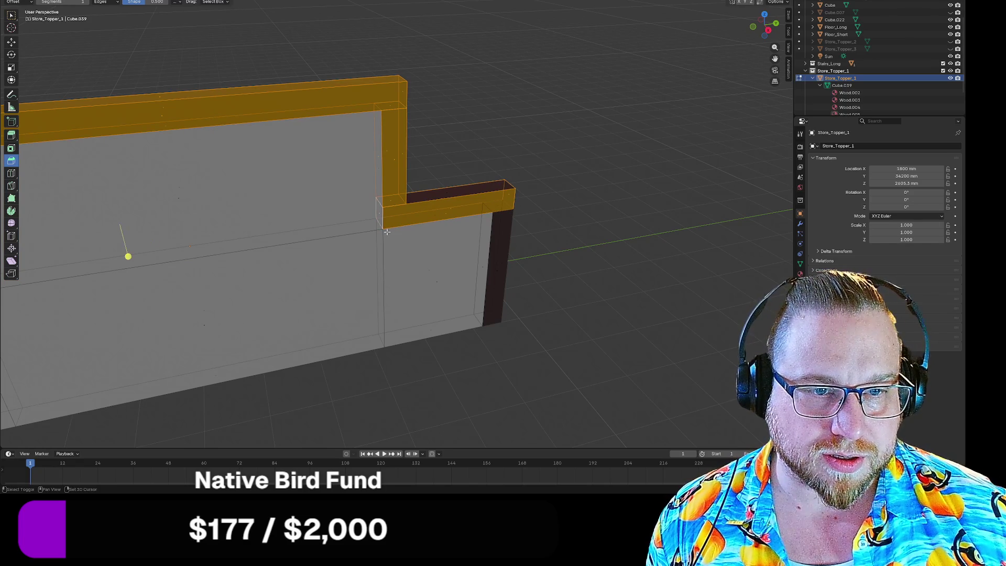
pyautogui.moveTo(437, 196)
pyautogui.mouseDown(button='middle')
pyautogui.moveTo(489, 227)
pyautogui.moveTo(476, 225)
pyautogui.mouseUp(button='middle')
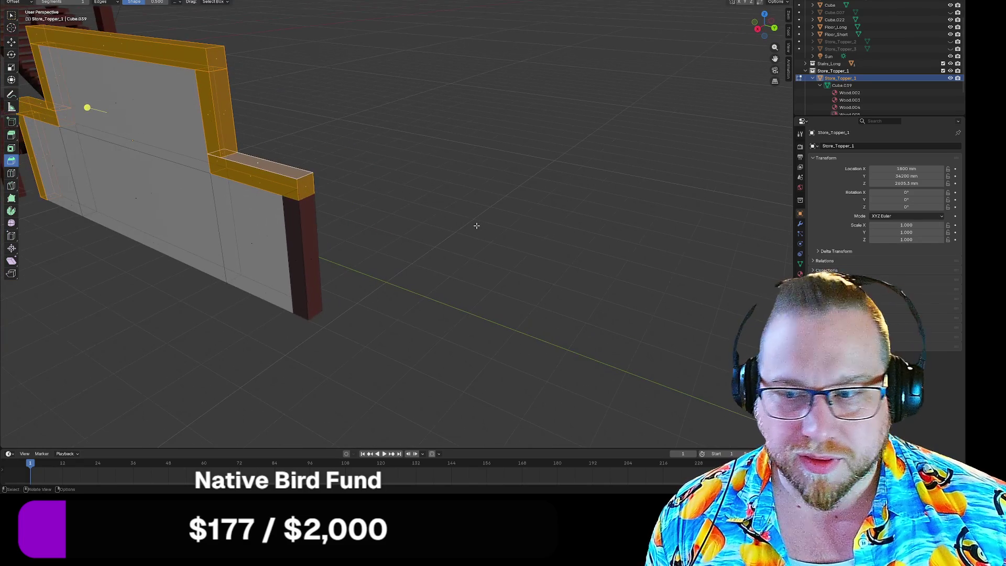
pyautogui.scroll(1, 325, 243)
pyautogui.scroll(1, 343, 227)
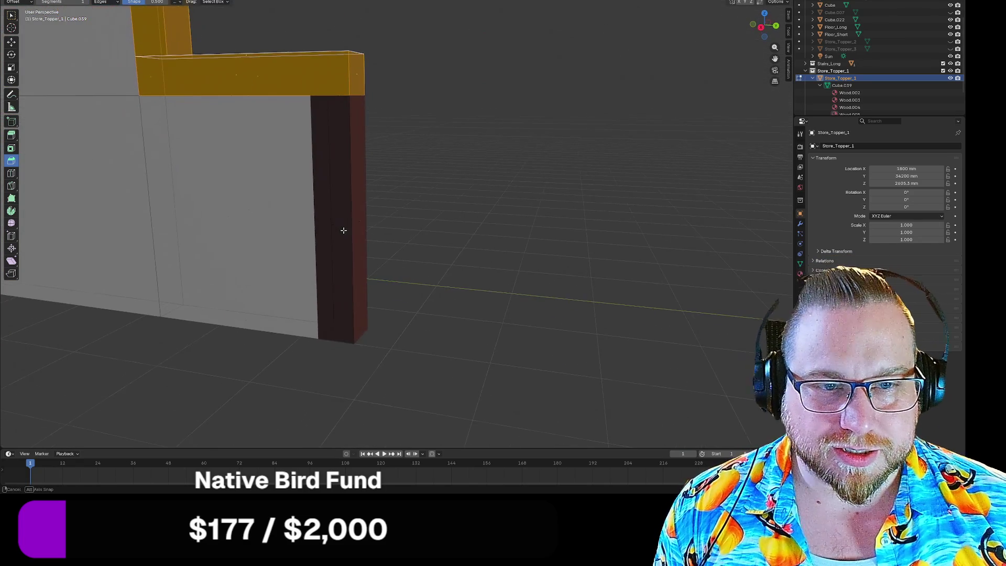
pyautogui.scroll(1, 360, 190)
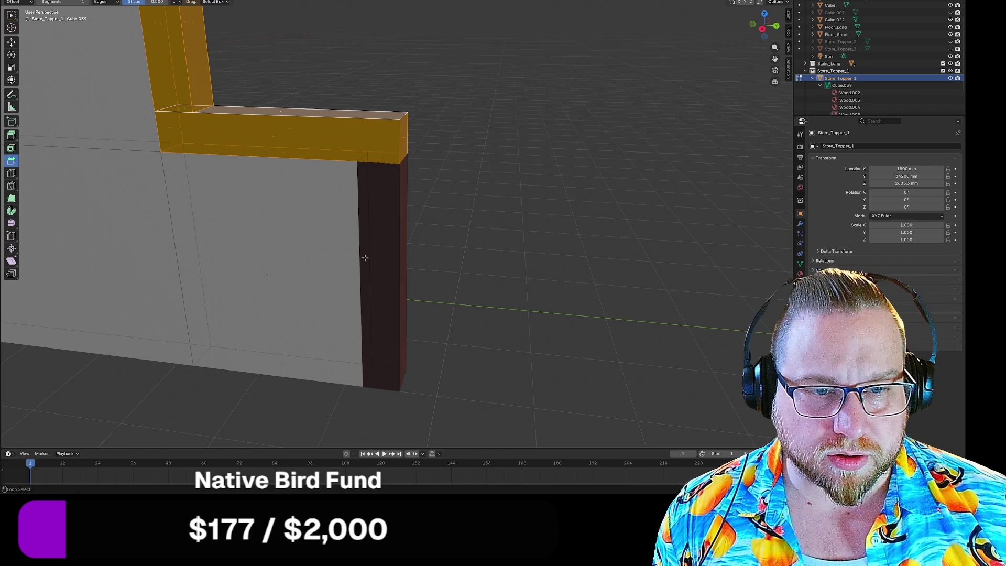
# Add the right corner column, drop the panel loop, and check the whole selected frame
pyautogui.keyDown('alt'); pyautogui.keyDown('shift'); pyautogui.click(365, 257); pyautogui.keyUp('shift'); pyautogui.keyUp('alt')
pyautogui.keyDown('alt'); pyautogui.keyDown('shift'); pyautogui.click(366, 257); pyautogui.keyUp('shift'); pyautogui.keyUp('alt')
pyautogui.keyDown('alt'); pyautogui.keyDown('shift'); pyautogui.click(365, 257); pyautogui.keyUp('shift'); pyautogui.keyUp('alt')
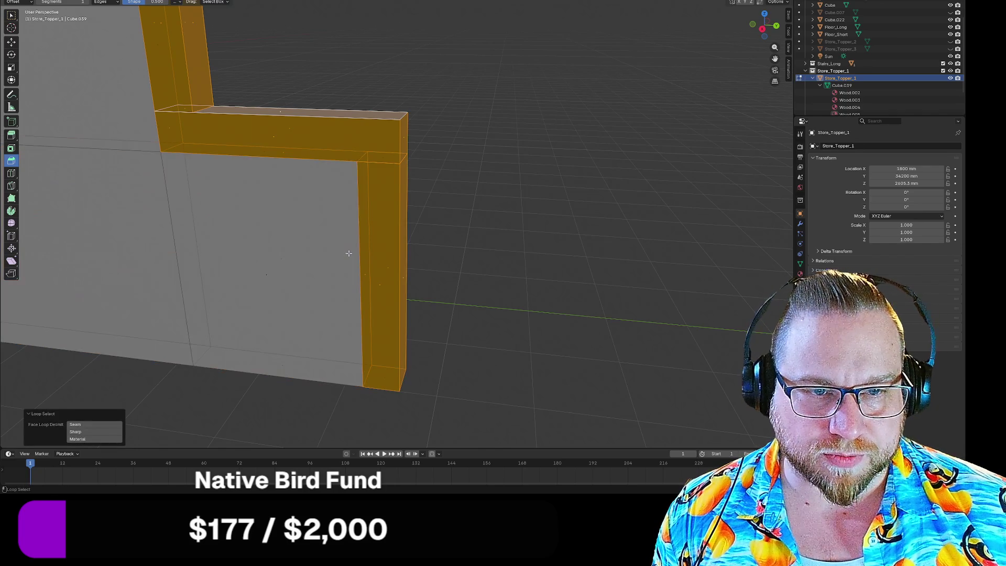
pyautogui.moveTo(359, 252)
pyautogui.keyDown('shift'); pyautogui.mouseDown(button='middle')
pyautogui.moveTo(302, 220)
pyautogui.moveTo(288, 90)
pyautogui.moveTo(353, 137)
pyautogui.moveTo(364, 178)
pyautogui.moveTo(403, 189)
pyautogui.moveTo(421, 174)
pyautogui.mouseUp(button='middle'); pyautogui.keyUp('shift')
pyautogui.keyDown('shift'); pyautogui.click(302, 220); pyautogui.keyUp('shift')
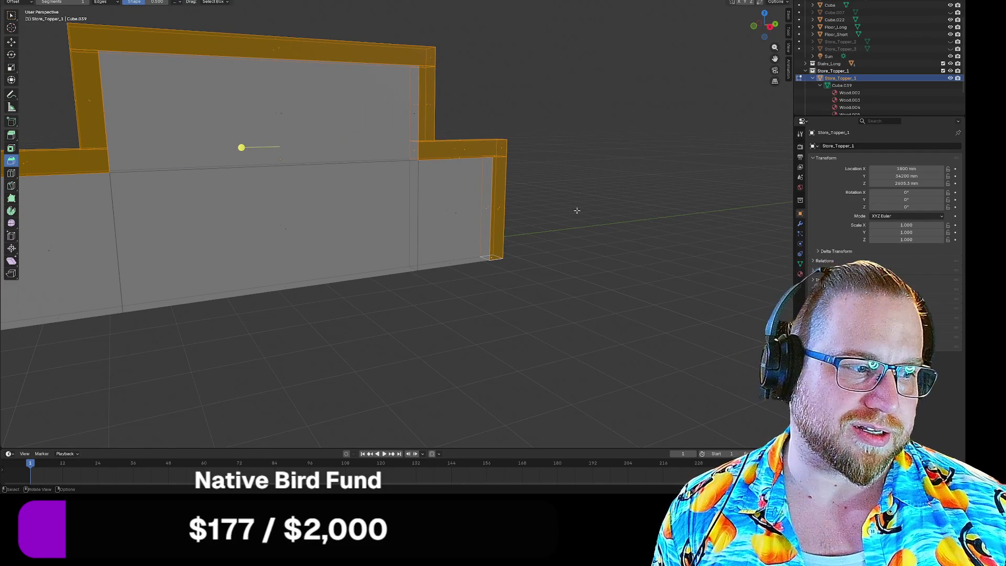
pyautogui.moveTo(588, 206)
pyautogui.keyDown('shift'); pyautogui.mouseDown(button='middle')
pyautogui.moveTo(649, 213)
pyautogui.moveTo(461, 215)
pyautogui.moveTo(574, 205)
pyautogui.moveTo(566, 209)
pyautogui.mouseUp(button='middle'); pyautogui.keyUp('shift')
pyautogui.scroll(-2, 407, 213)
pyautogui.keyDown('shift'); pyautogui.moveTo(406, 214); pyautogui.dragTo(508, 252, button='middle'); pyautogui.keyUp('shift')
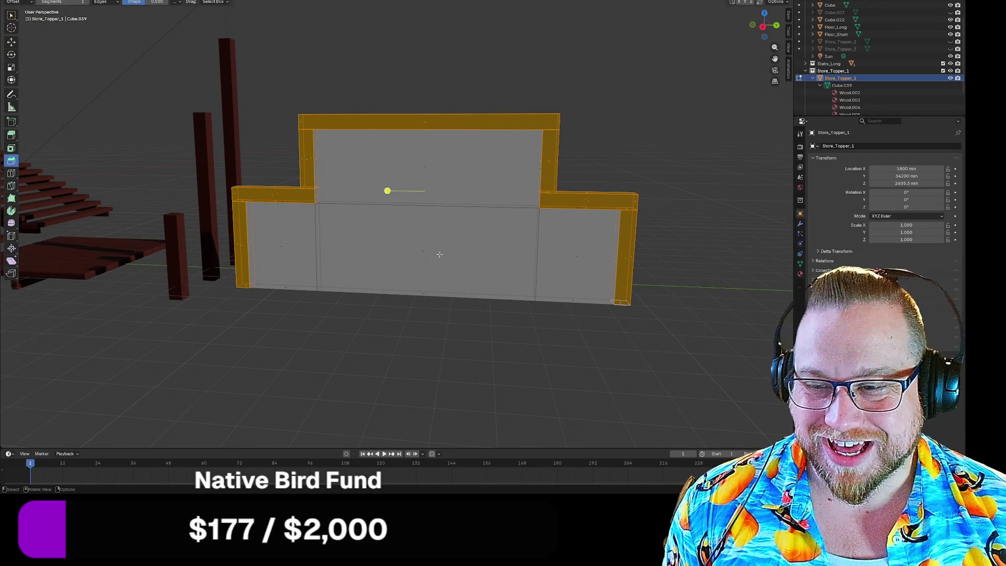
pyautogui.moveTo(467, 225); pyautogui.dragTo(464, 226, button='middle')
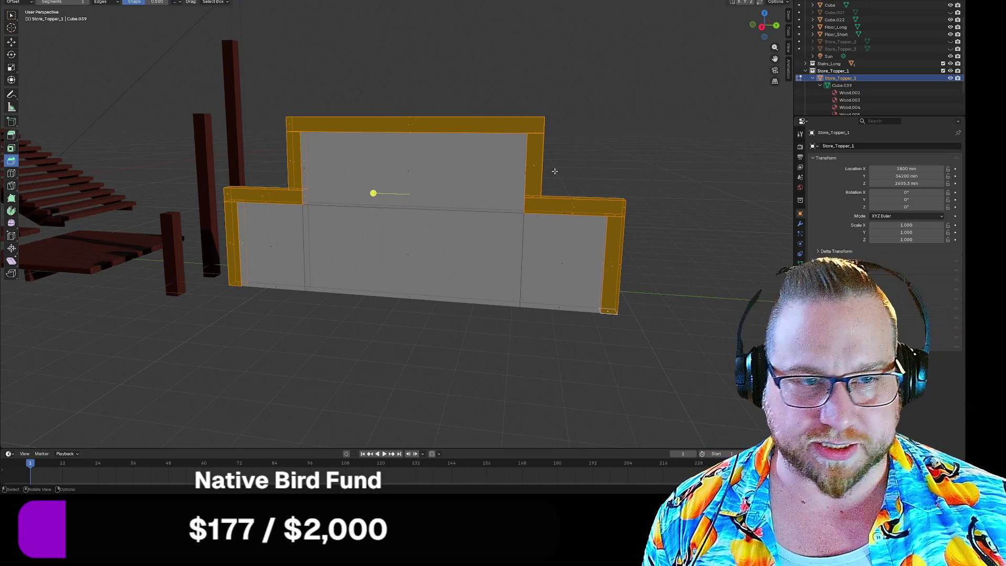
# Separate the selected dark frame faces into Store_Topper_1.001, then collapse Cube.039 in the Outliner
pyautogui.rightClick(495, 172)
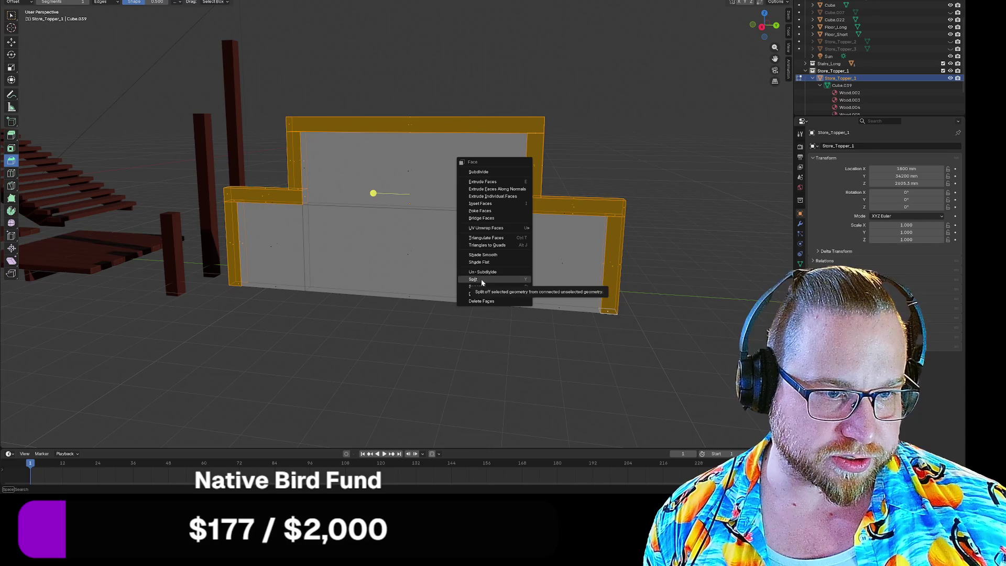
pyautogui.moveTo(485, 287)
pyautogui.click(553, 286)
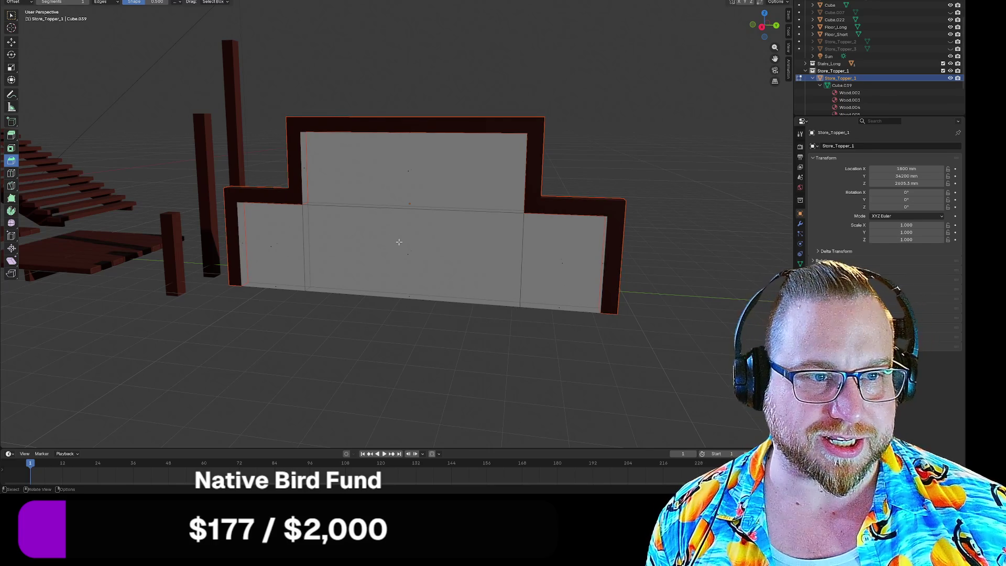
pyautogui.moveTo(429, 181); pyautogui.dragTo(454, 193, button='middle')
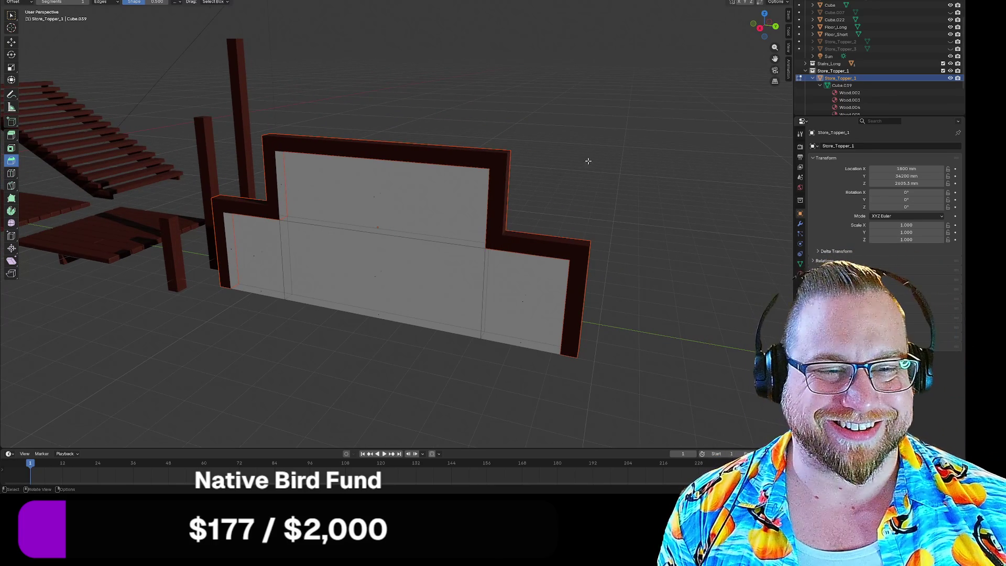
pyautogui.click(820, 85)
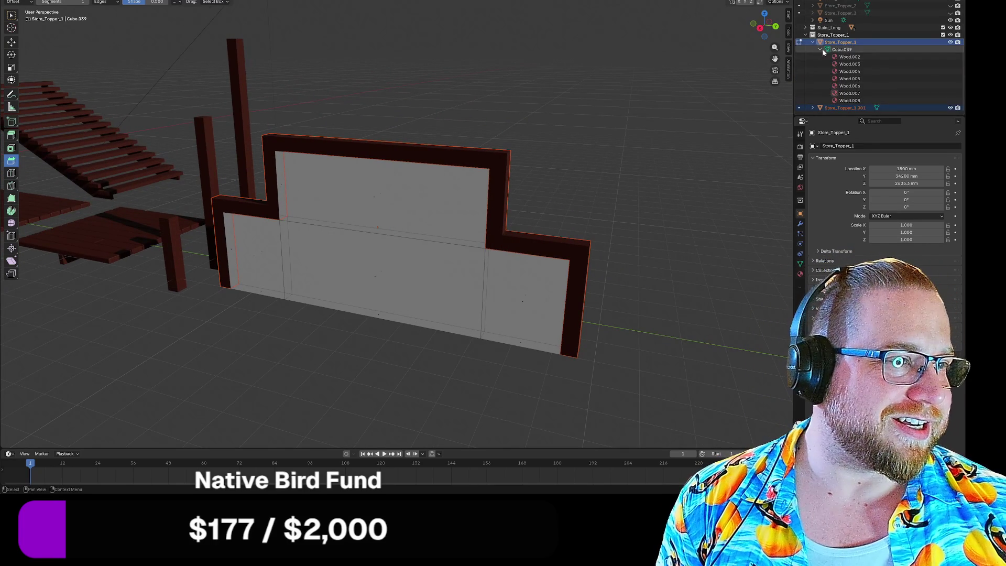
# Select Store_Topper_1.001 and Store_Topper_1, return to Object Mode, and select the separated frame
pyautogui.click(844, 107)
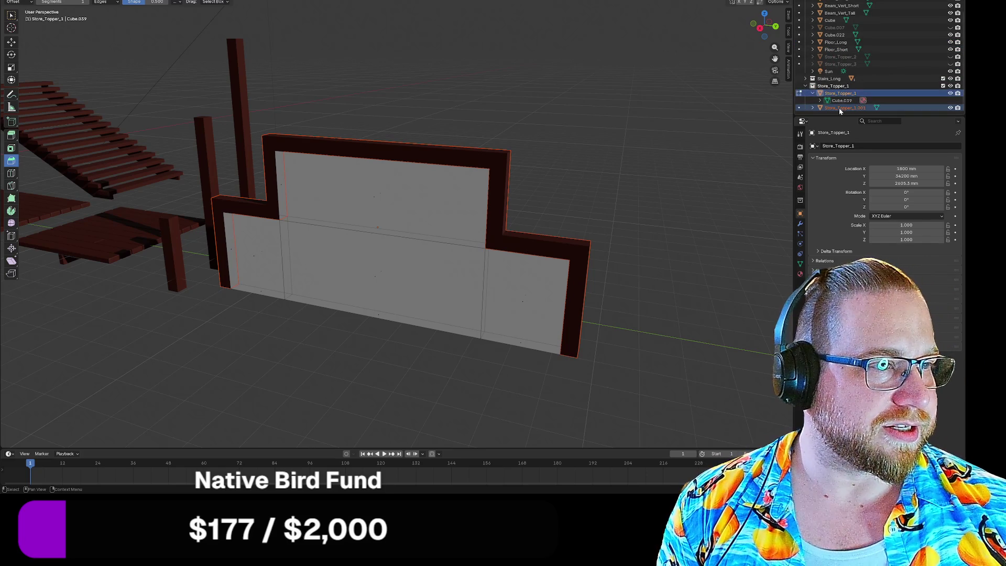
pyautogui.click(839, 94)
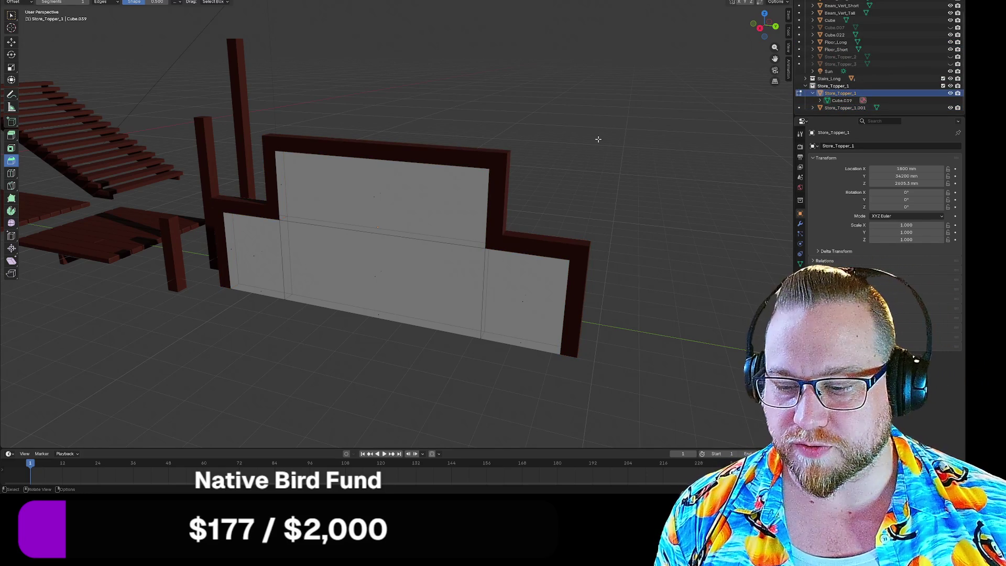
pyautogui.press('Tab')
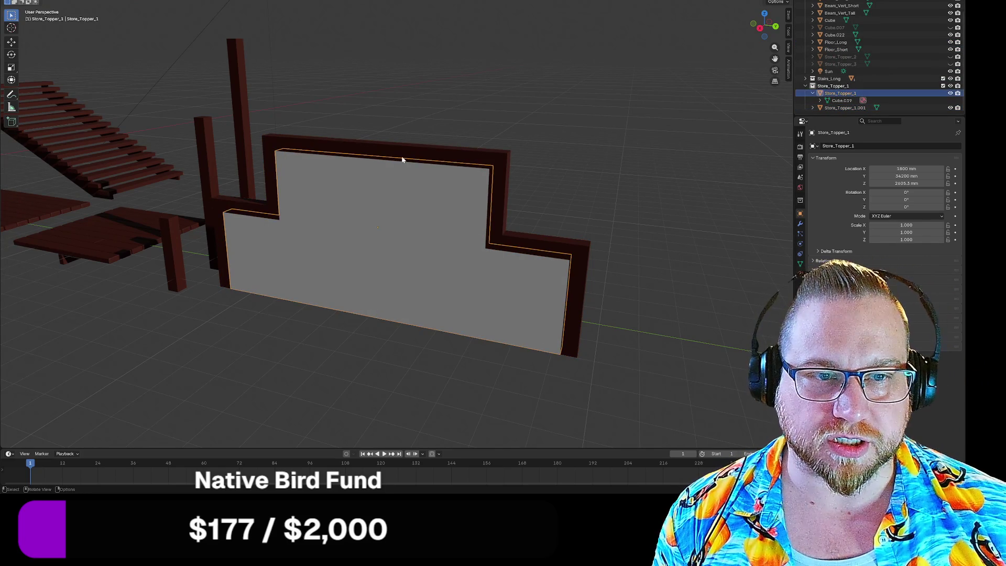
pyautogui.click(402, 157)
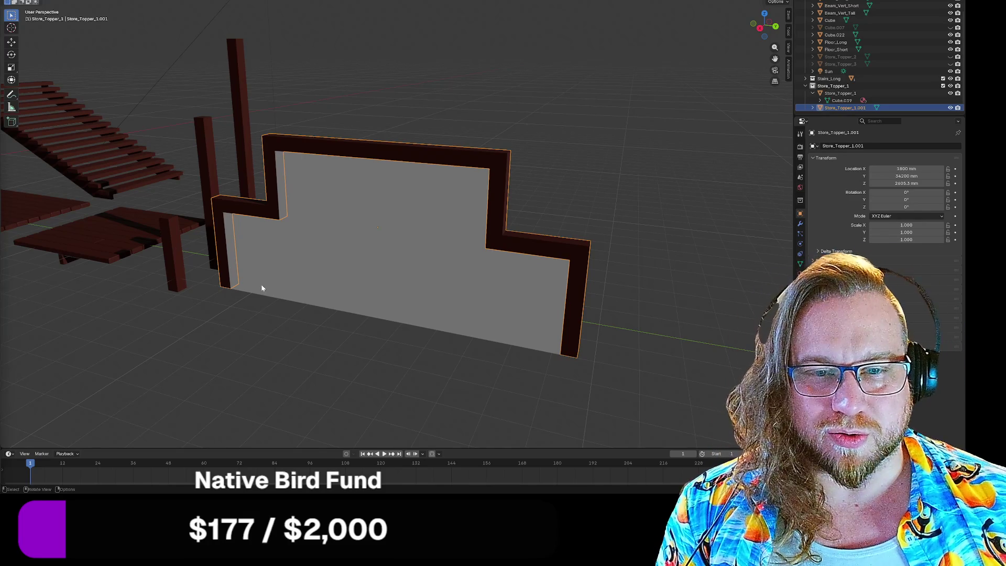
pyautogui.moveTo(274, 316); pyautogui.dragTo(290, 340, button='middle')
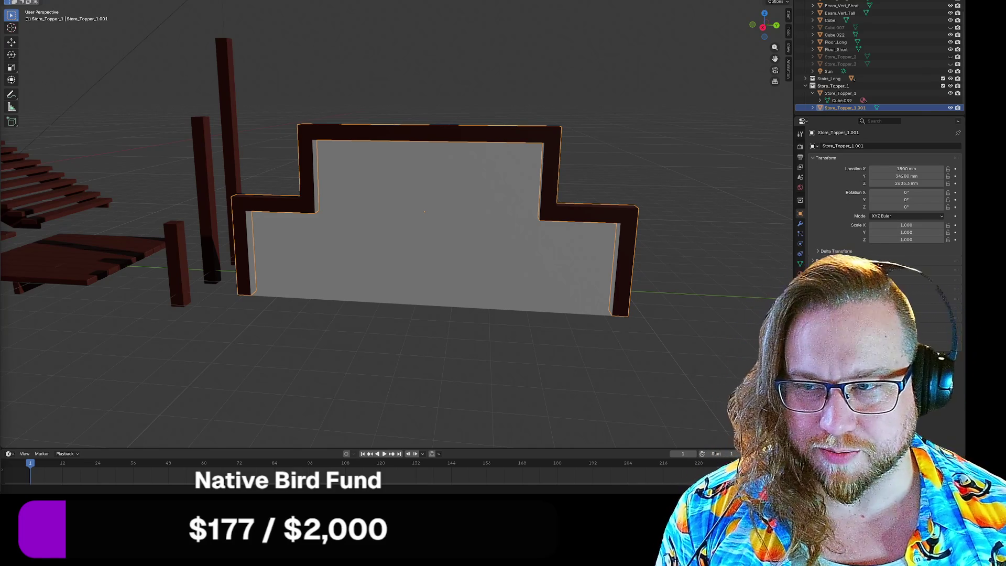
# Collapse and exclude the Store_Topper_1 collection, then unhide the arched Store_Topper_2 object
pyautogui.moveTo(697, 310)
pyautogui.mouseDown(button='middle')
pyautogui.moveTo(661, 325)
pyautogui.moveTo(582, 290)
pyautogui.moveTo(776, 121)
pyautogui.mouseUp(button='middle')
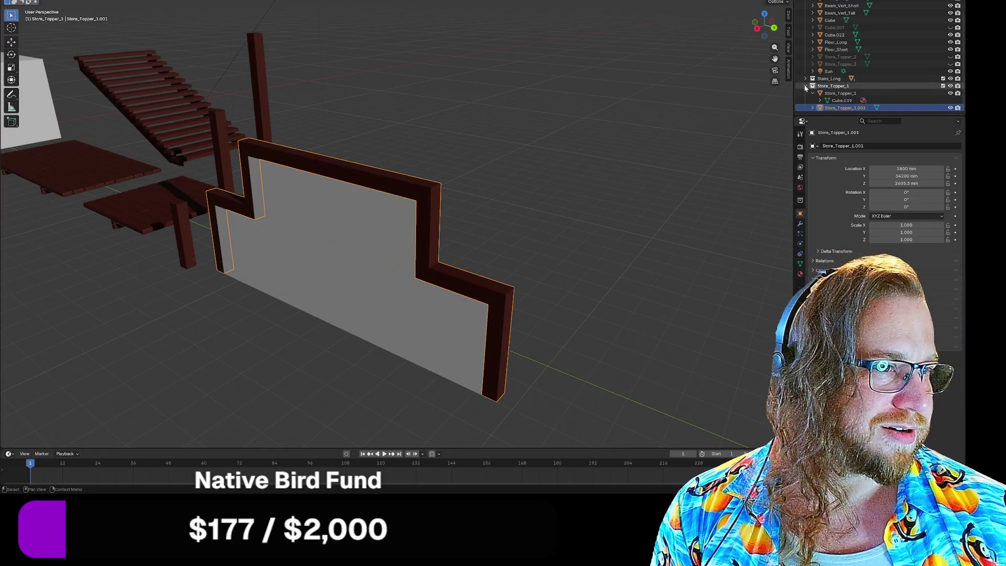
pyautogui.click(805, 86)
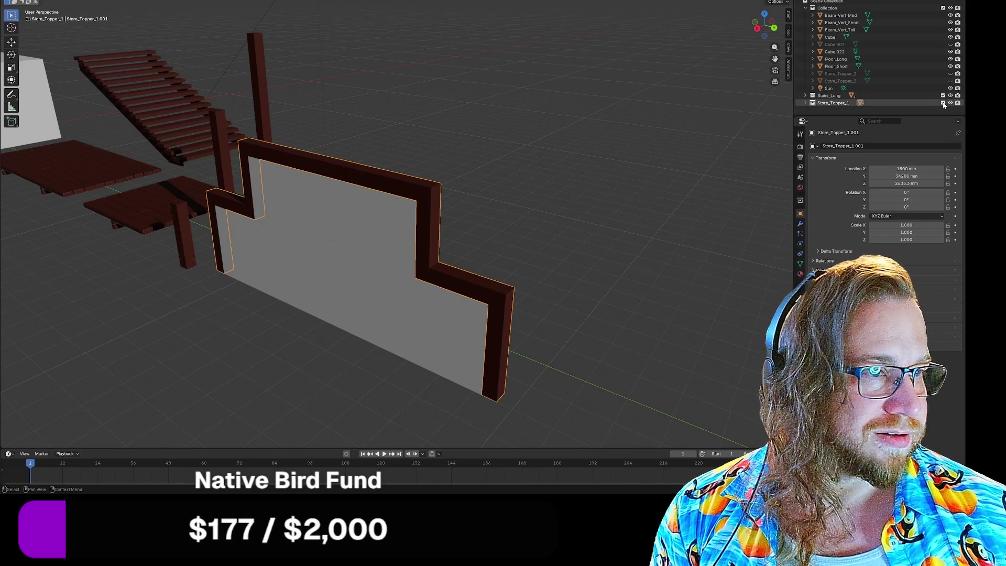
pyautogui.click(943, 103)
pyautogui.click(958, 74)
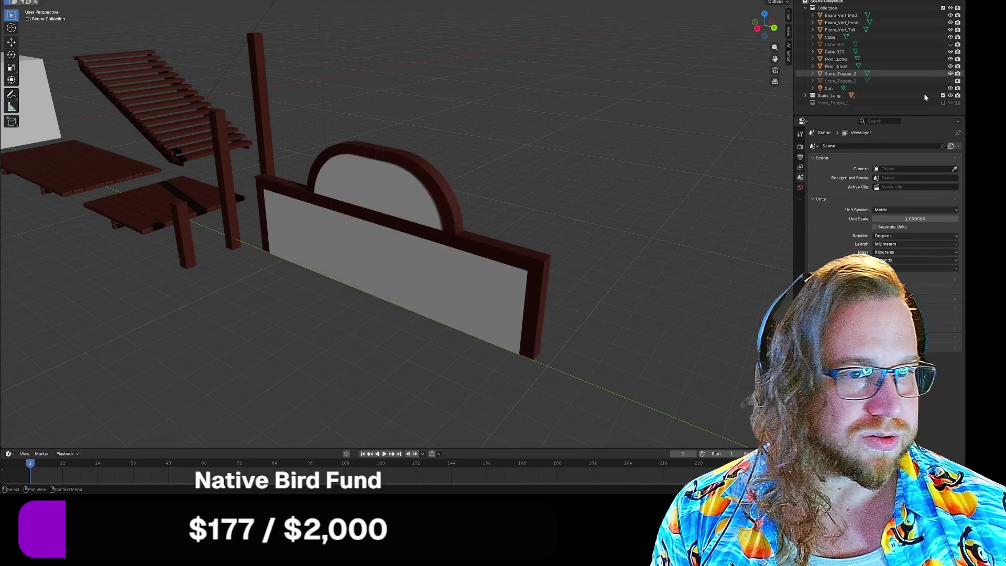
# Create a new Outliner collection named Store_Topper_2
pyautogui.click(367, 250)
pyautogui.moveTo(367, 249)
pyautogui.mouseDown(button='middle')
pyautogui.moveTo(350, 290)
pyautogui.moveTo(341, 288)
pyautogui.mouseUp(button='middle')
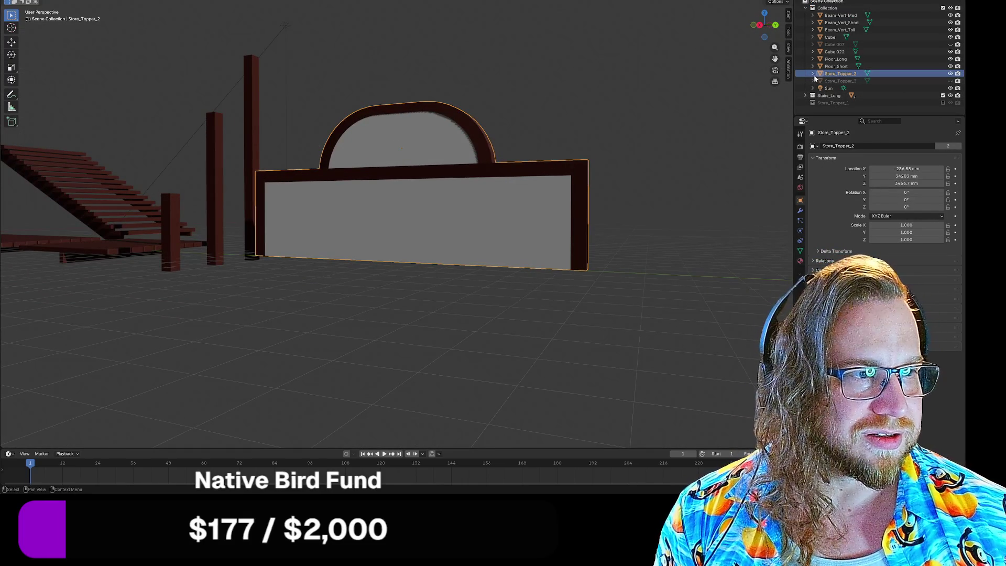
pyautogui.rightClick(807, 104)
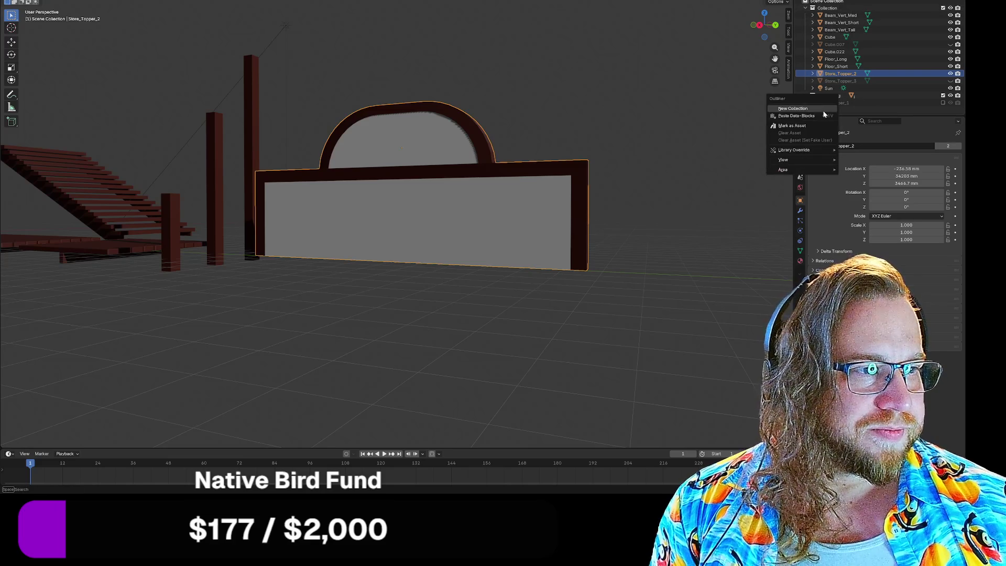
pyautogui.click(802, 108)
pyautogui.click(840, 110)
pyautogui.doubleClick(840, 111)
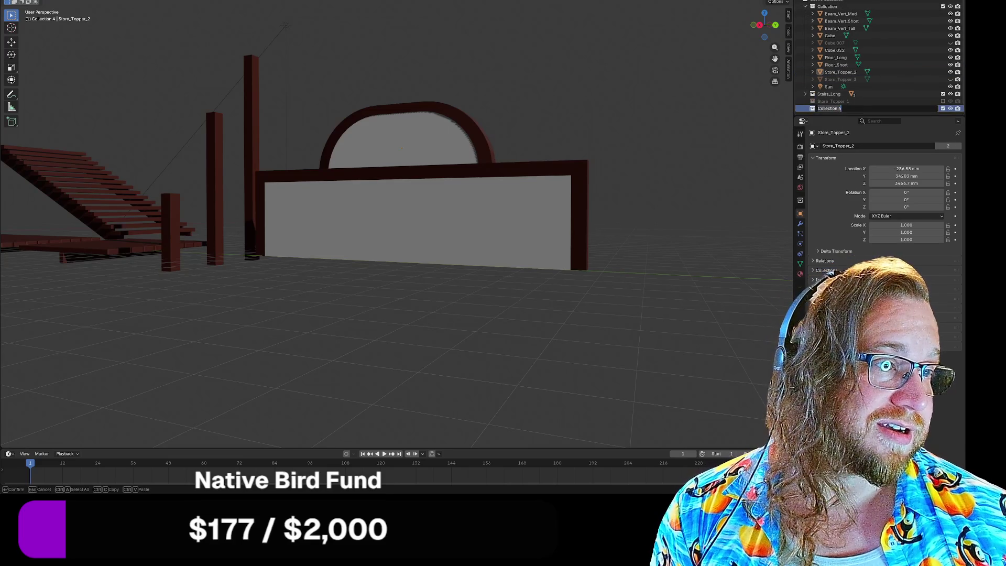
pyautogui.write('Store')
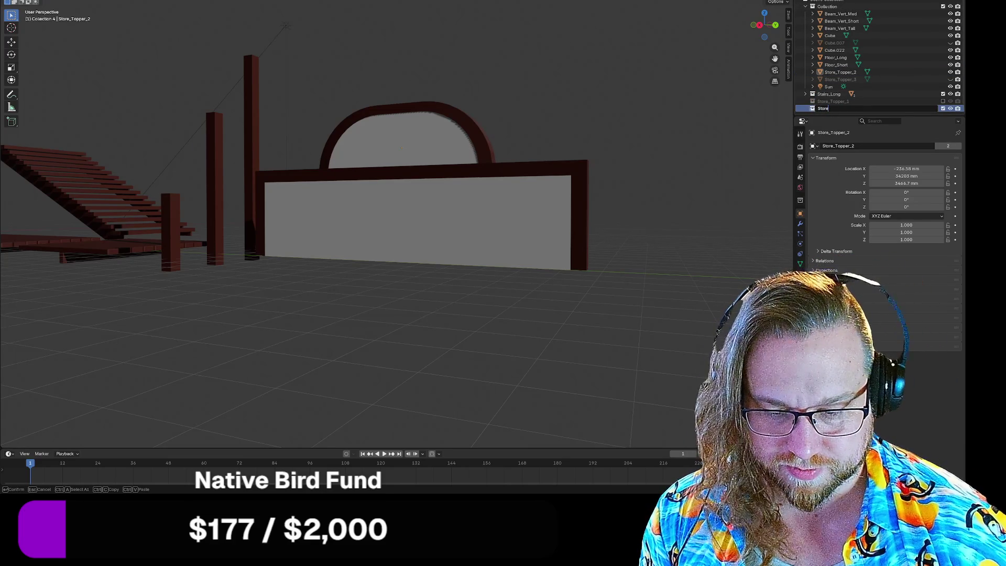
pyautogui.write('_')
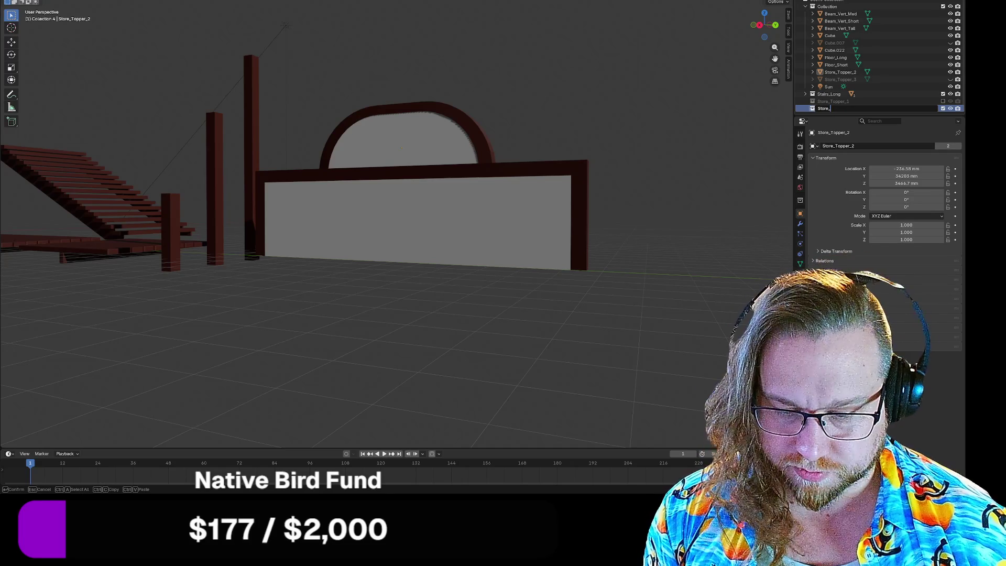
pyautogui.write('topper')
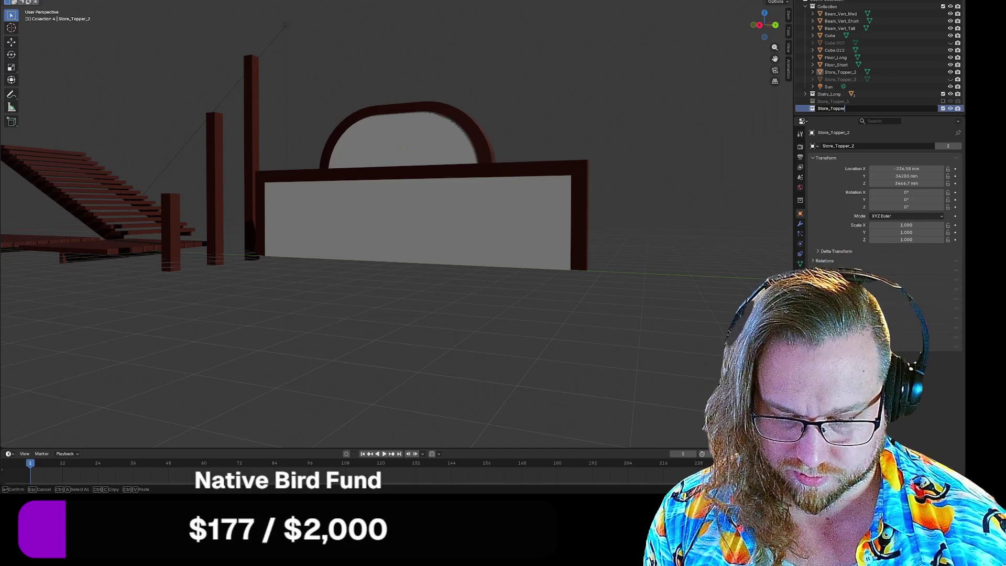
pyautogui.write('_2')
pyautogui.press('Return')
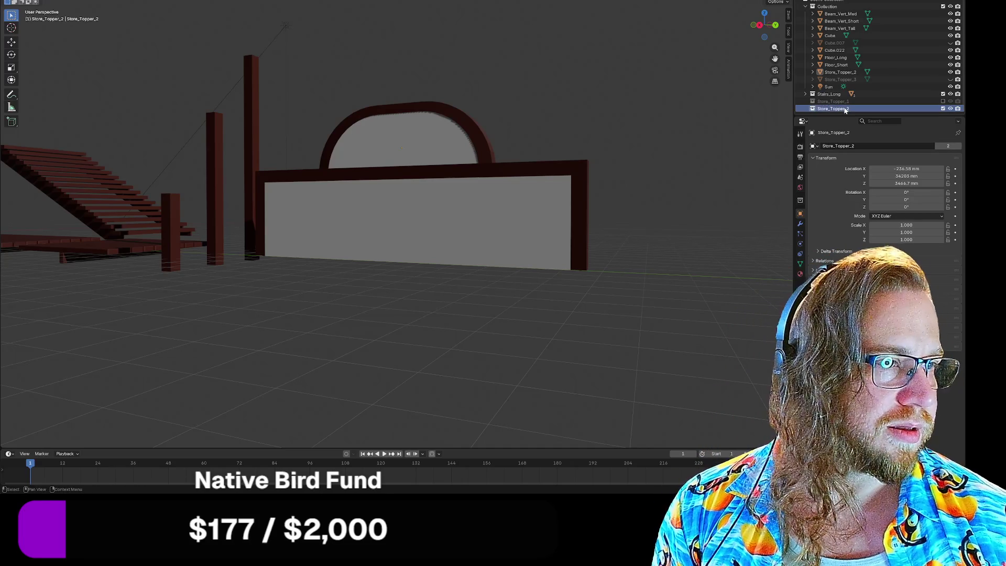
# Move the Store_Topper_2 object into that collection and enter Edit Mode on its mesh
pyautogui.moveTo(835, 73); pyautogui.dragTo(836, 109)
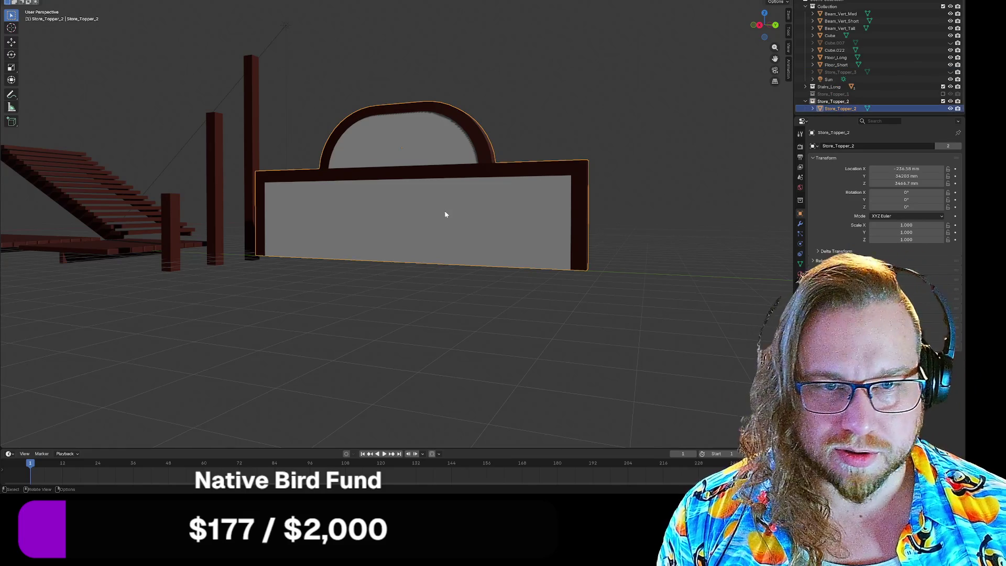
pyautogui.press('Tab')
pyautogui.moveTo(452, 223)
pyautogui.mouseDown(button='middle')
pyautogui.moveTo(373, 260)
pyautogui.moveTo(361, 238)
pyautogui.moveTo(396, 210)
pyautogui.mouseUp(button='middle')
pyautogui.scroll(3, 375, 240)
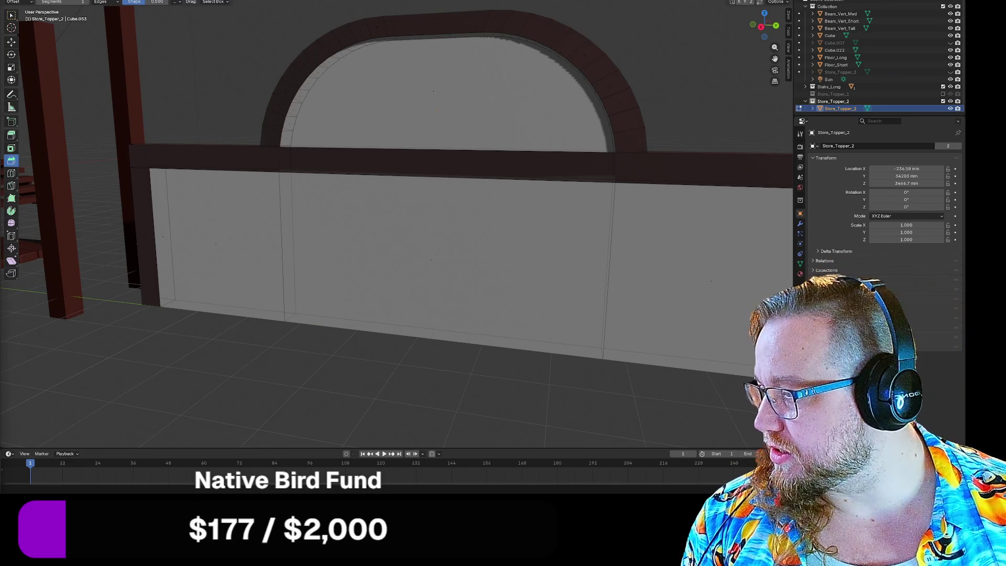
# Switch to the Spotify player window with Alt+Tab
pyautogui.hotkey('alt', 'Tab')
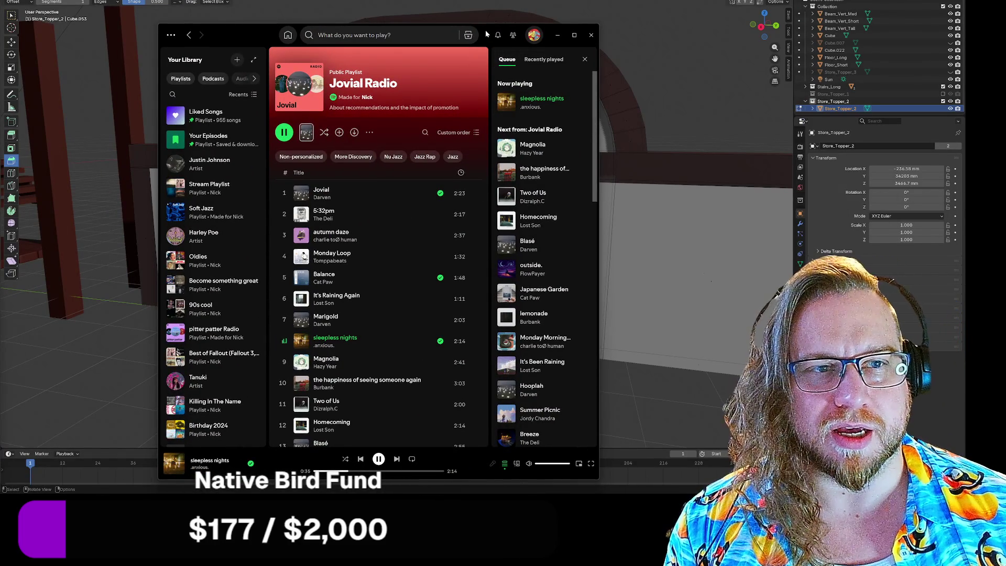
# Drag the Spotify window aside so Blender's arched topper close-up shows again
pyautogui.moveTo(485, 33)
pyautogui.mouseDown()
pyautogui.moveTo(489, 20)
pyautogui.moveTo(0, 20)
pyautogui.mouseUp()
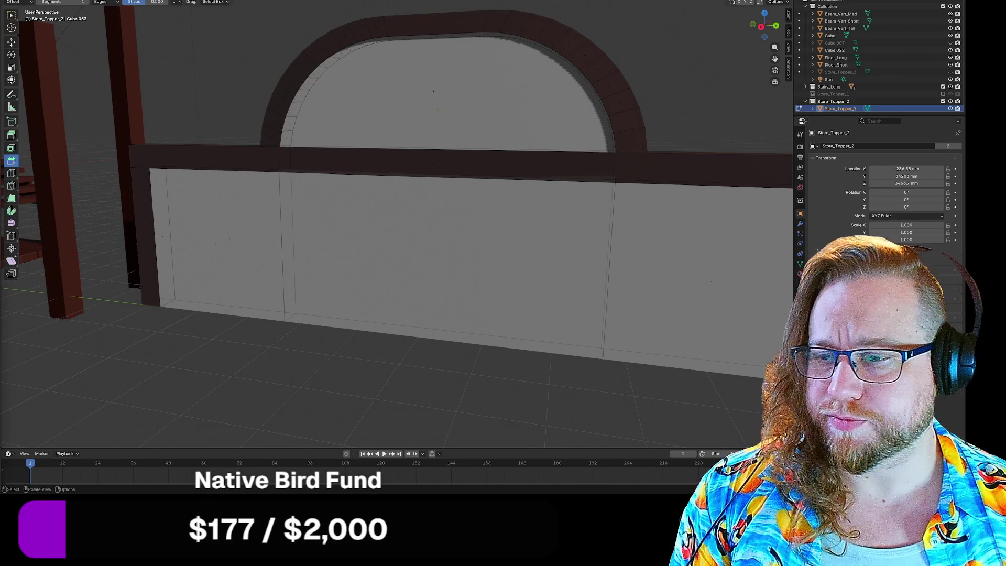
# Select the right wall post and top beam face loops, including the beam's top face
pyautogui.moveTo(395, 122)
pyautogui.mouseDown(button='middle')
pyautogui.moveTo(411, 112)
pyautogui.moveTo(391, 113)
pyautogui.mouseUp(button='middle')
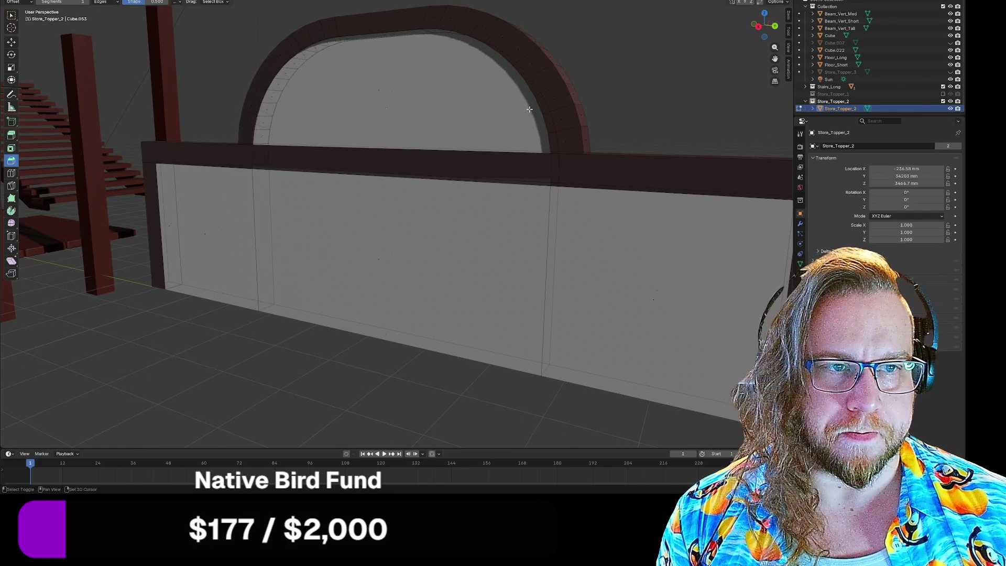
pyautogui.moveTo(383, 92)
pyautogui.mouseDown(button='middle')
pyautogui.moveTo(503, 125)
pyautogui.moveTo(485, 124)
pyautogui.mouseUp(button='middle')
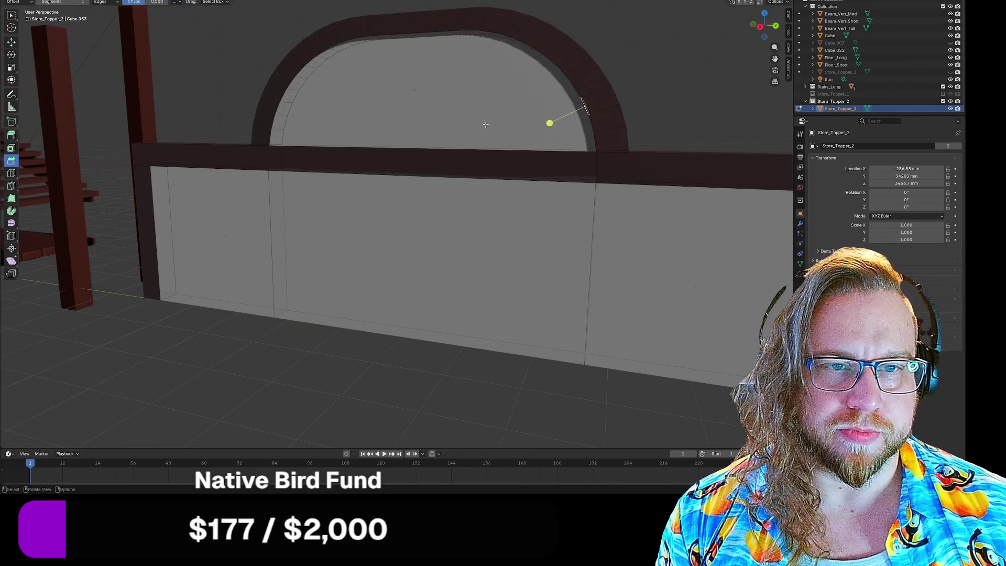
pyautogui.scroll(-5, 302, 177)
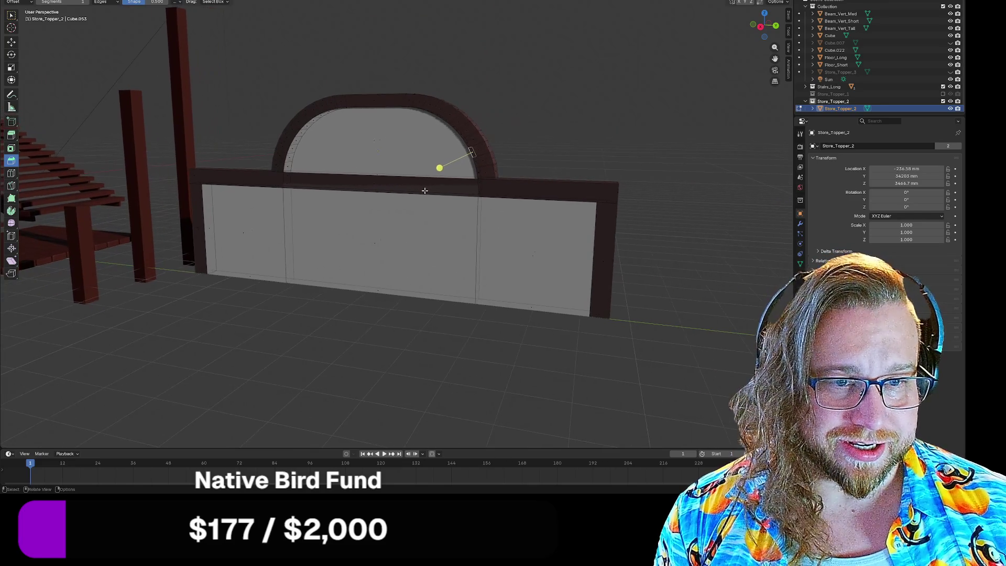
pyautogui.scroll(5, 444, 211)
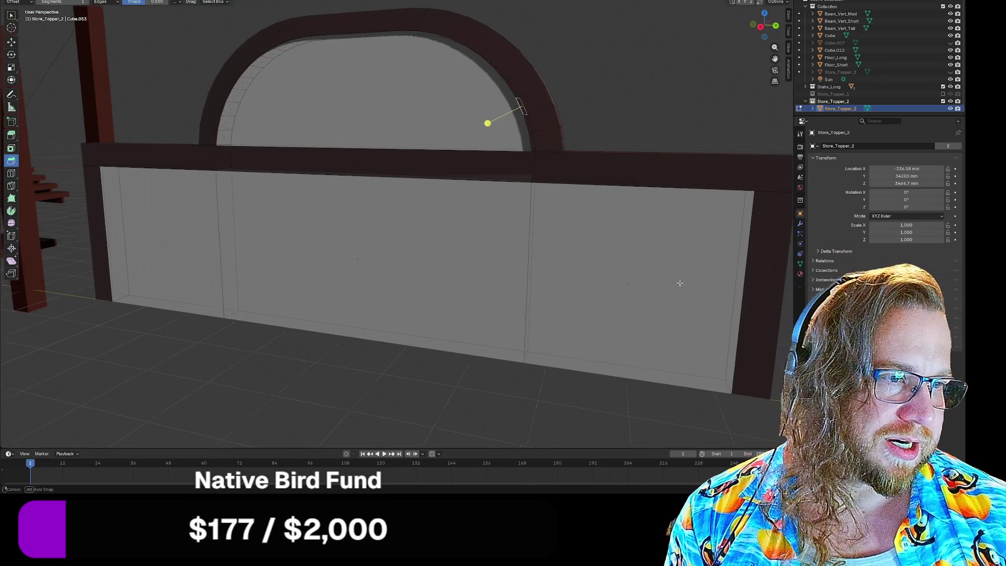
pyautogui.moveTo(681, 283); pyautogui.dragTo(737, 309, button='middle')
pyautogui.keyDown('alt'); pyautogui.click(707, 291); pyautogui.keyUp('alt')
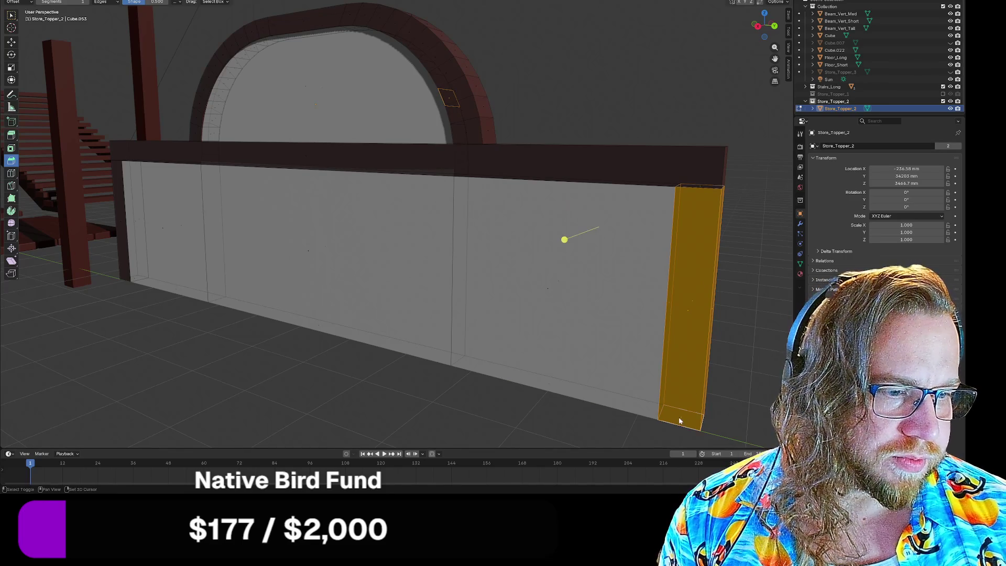
pyautogui.keyDown('alt'); pyautogui.keyDown('shift'); pyautogui.click(719, 171); pyautogui.keyUp('shift'); pyautogui.keyUp('alt')
pyautogui.moveTo(573, 195)
pyautogui.mouseDown(button='middle')
pyautogui.moveTo(587, 228)
pyautogui.moveTo(410, 250)
pyautogui.moveTo(339, 238)
pyautogui.mouseUp(button='middle')
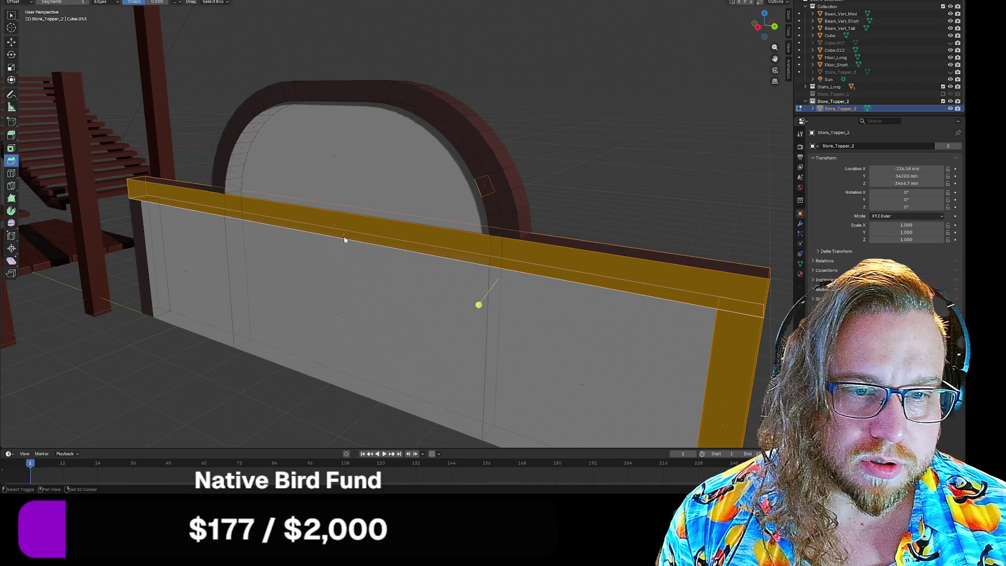
pyautogui.keyDown('shift'); pyautogui.click(344, 213); pyautogui.keyUp('shift')
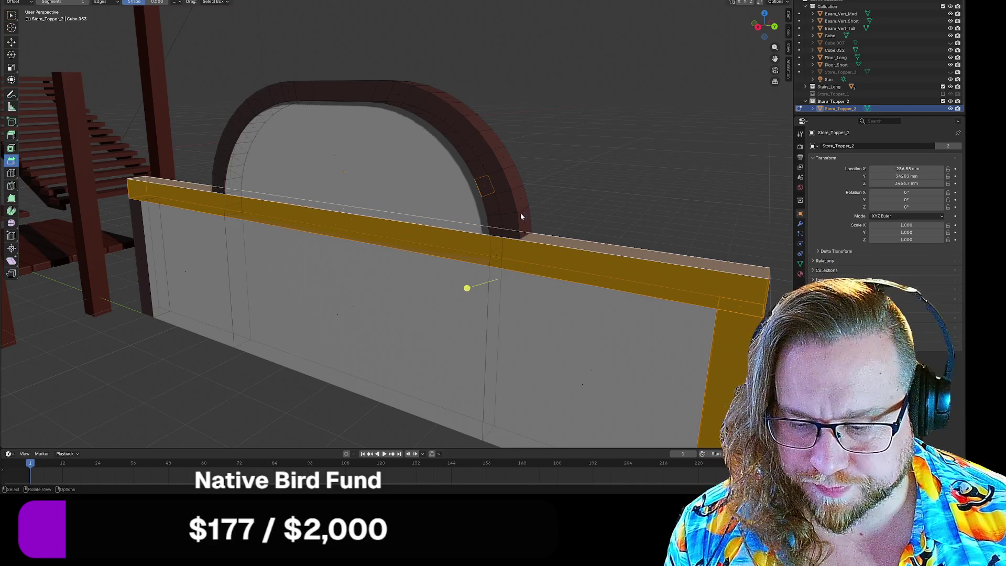
# Add the arch's face loops and the left and bottom-left frame edges, then start moving them
pyautogui.keyDown('alt'); pyautogui.keyDown('shift'); pyautogui.click(522, 214); pyautogui.keyUp('shift'); pyautogui.keyUp('alt')
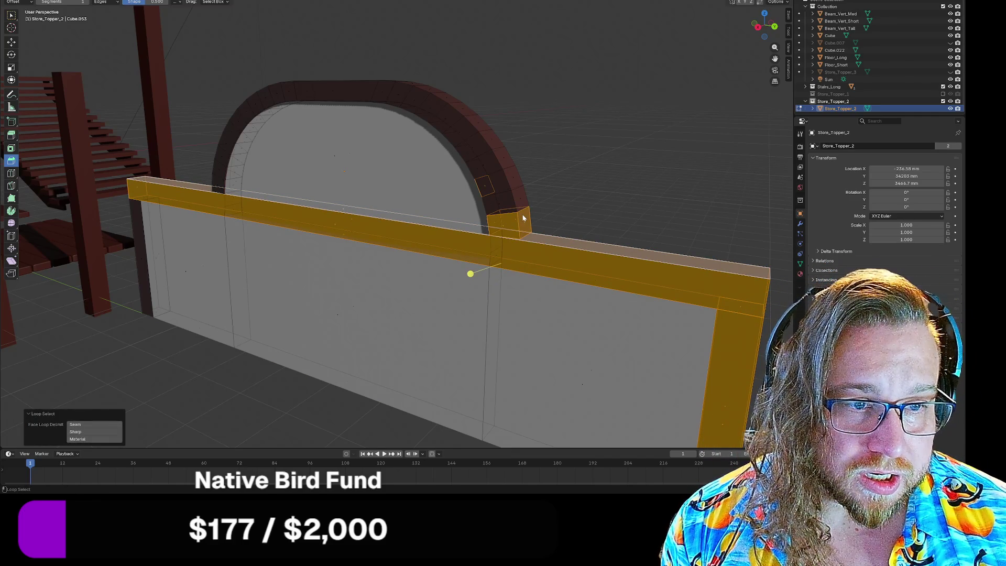
pyautogui.keyDown('alt'); pyautogui.keyDown('shift'); pyautogui.click(518, 193); pyautogui.keyUp('shift'); pyautogui.keyUp('alt')
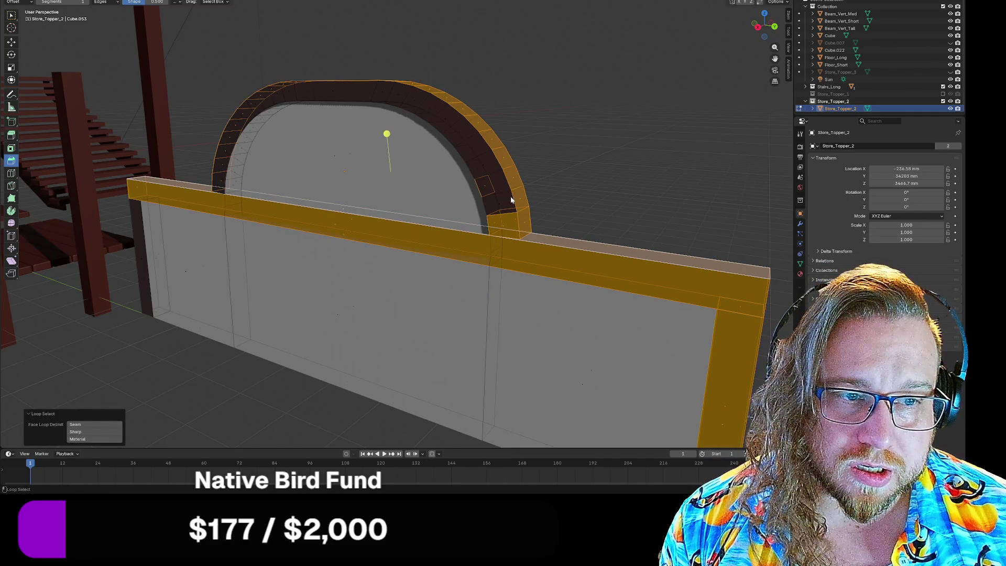
pyautogui.keyDown('alt'); pyautogui.keyDown('shift'); pyautogui.click(497, 194); pyautogui.keyUp('shift'); pyautogui.keyUp('alt')
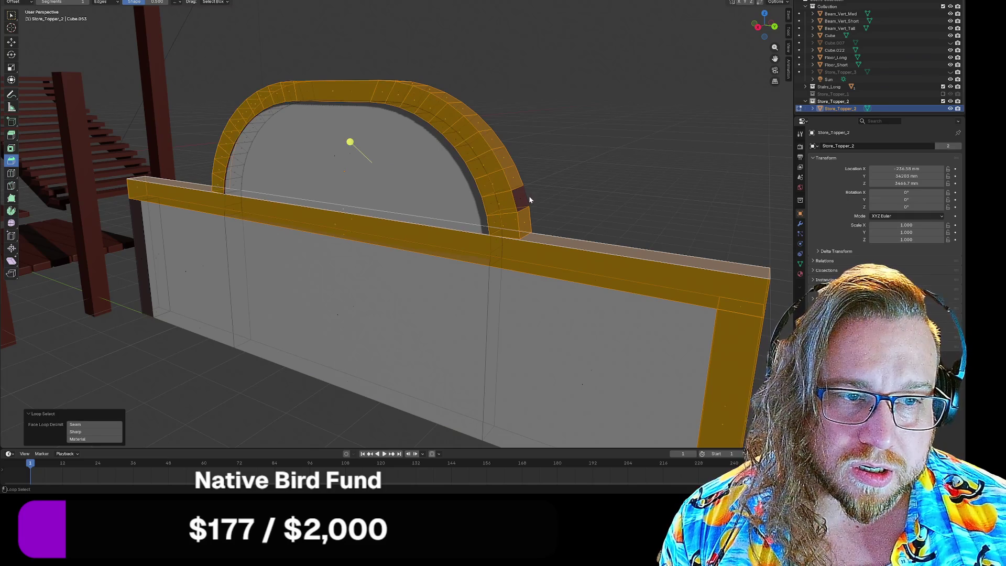
pyautogui.keyDown('alt'); pyautogui.keyDown('shift'); pyautogui.click(233, 183); pyautogui.keyUp('shift'); pyautogui.keyUp('alt')
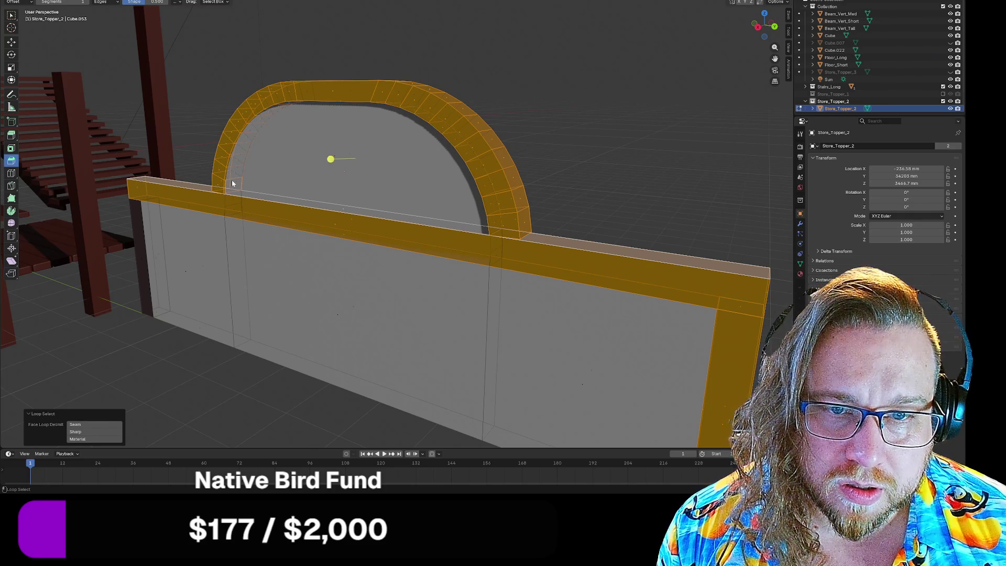
pyautogui.keyDown('alt'); pyautogui.keyDown('shift'); pyautogui.click(134, 229); pyautogui.keyUp('shift'); pyautogui.keyUp('alt')
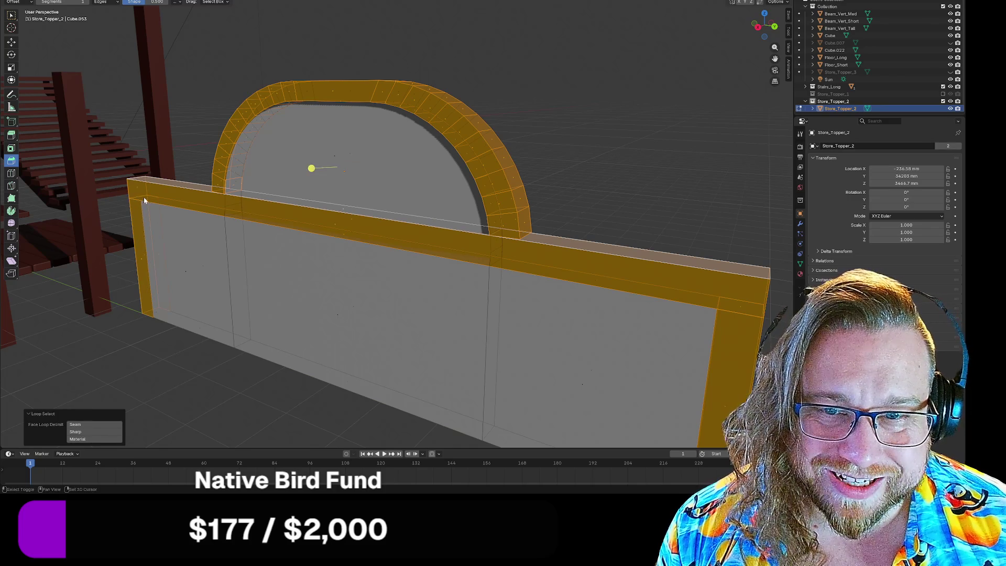
pyautogui.keyDown('shift'); pyautogui.click(156, 315); pyautogui.keyUp('shift')
pyautogui.press('g')
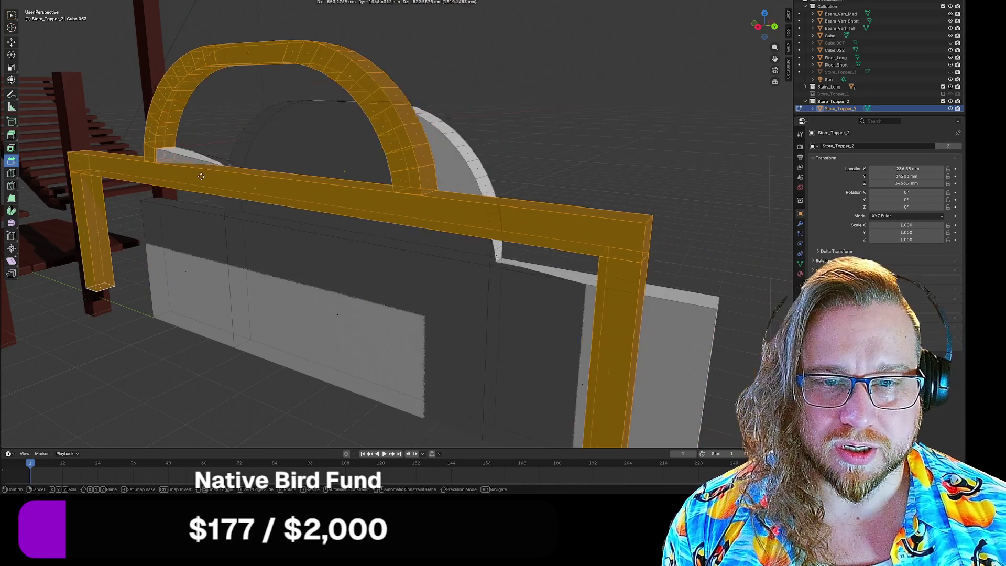
# Lift the frame off the wall, deselecting the stray edge where the arch meets the beam
pyautogui.click(326, 212)
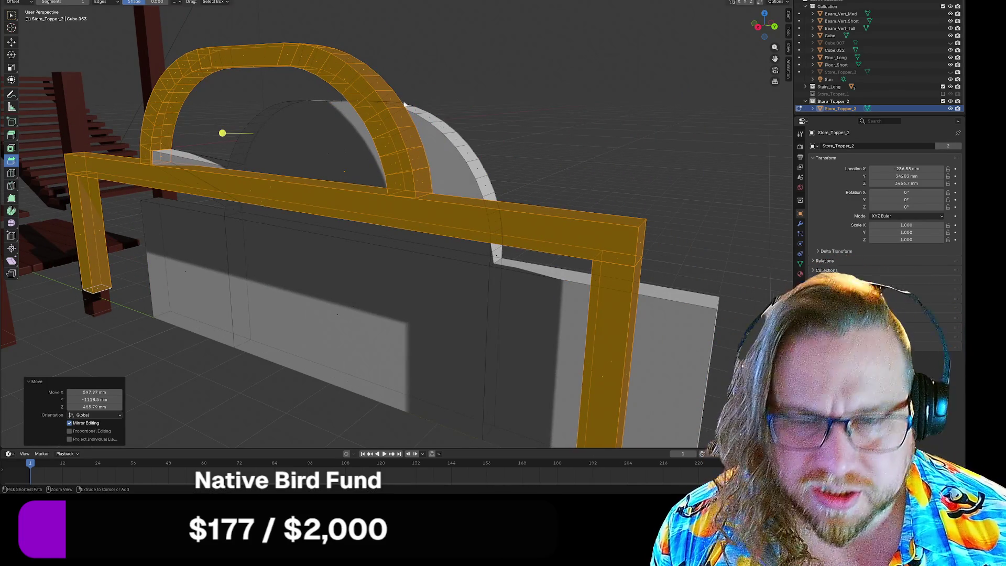
pyautogui.moveTo(258, 151)
pyautogui.keyDown('ctrl'); pyautogui.mouseDown(button='middle')
pyautogui.moveTo(209, 215)
pyautogui.moveTo(162, 178)
pyautogui.moveTo(272, 181)
pyautogui.moveTo(400, 218)
pyautogui.moveTo(326, 215)
pyautogui.mouseUp(button='middle'); pyautogui.keyUp('ctrl')
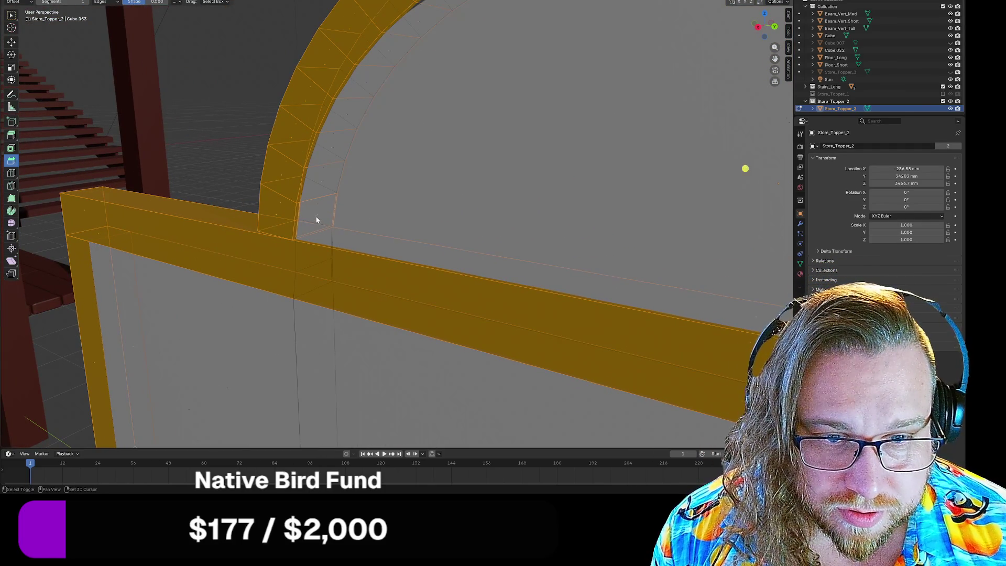
pyautogui.keyDown('shift'); pyautogui.click(317, 221); pyautogui.keyUp('shift')
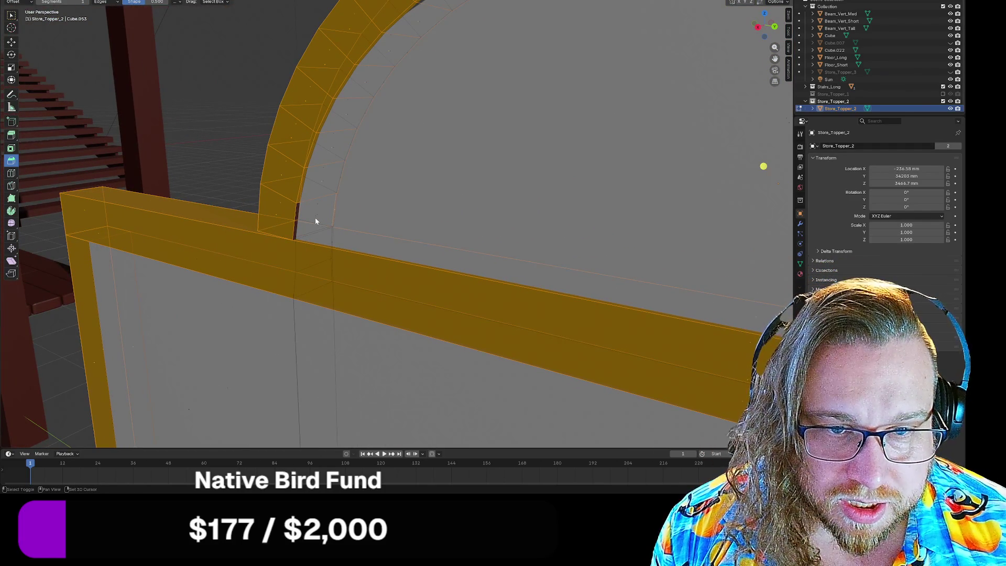
pyautogui.scroll(-5, 317, 245)
pyautogui.moveTo(468, 271); pyautogui.dragTo(371, 237, button='middle')
pyautogui.scroll(2, 371, 237)
pyautogui.press('g')
pyautogui.click(473, 74)
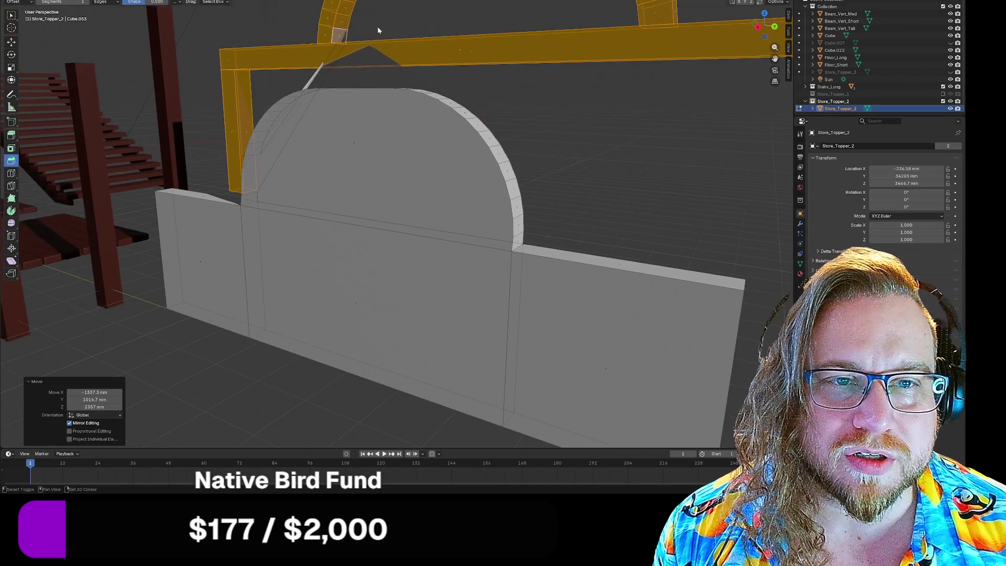
# Deselect the stray face near the frame corner and move the arch geometry back into place
pyautogui.moveTo(377, 26)
pyautogui.mouseDown(button='middle')
pyautogui.moveTo(384, 189)
pyautogui.moveTo(321, 177)
pyautogui.moveTo(281, 196)
pyautogui.moveTo(362, 195)
pyautogui.moveTo(321, 188)
pyautogui.moveTo(474, 211)
pyautogui.moveTo(315, 208)
pyautogui.moveTo(323, 209)
pyautogui.moveTo(283, 171)
pyautogui.moveTo(391, 184)
pyautogui.moveTo(330, 180)
pyautogui.moveTo(351, 168)
pyautogui.mouseUp(button='middle')
pyautogui.scroll(4, 363, 99)
pyautogui.scroll(5, 322, 170)
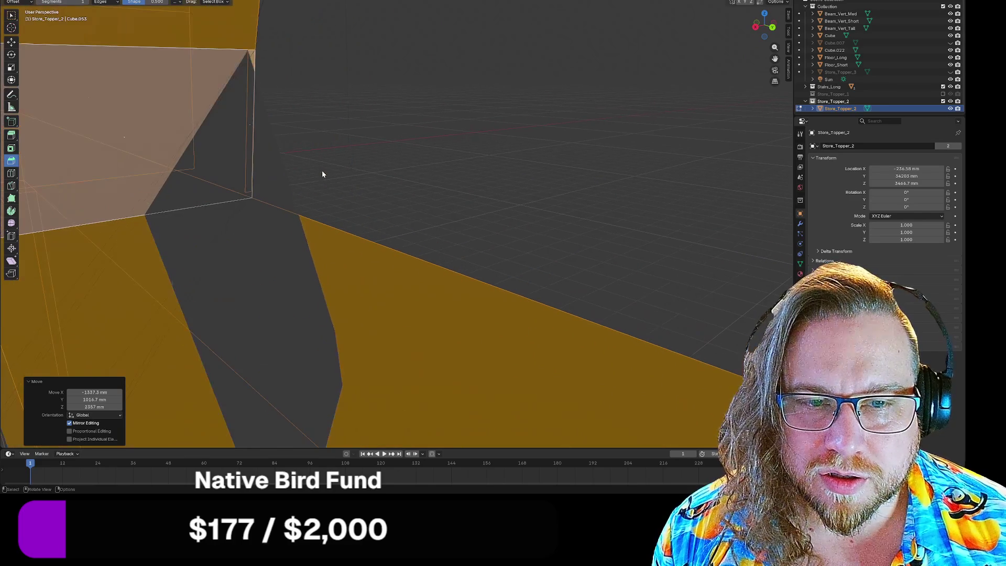
pyautogui.keyDown('shift'); pyautogui.click(250, 125); pyautogui.keyUp('shift')
pyautogui.scroll(-6, 387, 152)
pyautogui.scroll(-5, 443, 172)
pyautogui.press('g')
pyautogui.click(302, 339)
pyautogui.moveTo(302, 338)
pyautogui.mouseDown(button='middle')
pyautogui.moveTo(304, 299)
pyautogui.moveTo(299, 310)
pyautogui.moveTo(335, 246)
pyautogui.moveTo(322, 279)
pyautogui.moveTo(334, 244)
pyautogui.moveTo(249, 240)
pyautogui.moveTo(397, 202)
pyautogui.moveTo(334, 179)
pyautogui.moveTo(308, 150)
pyautogui.mouseUp(button='middle')
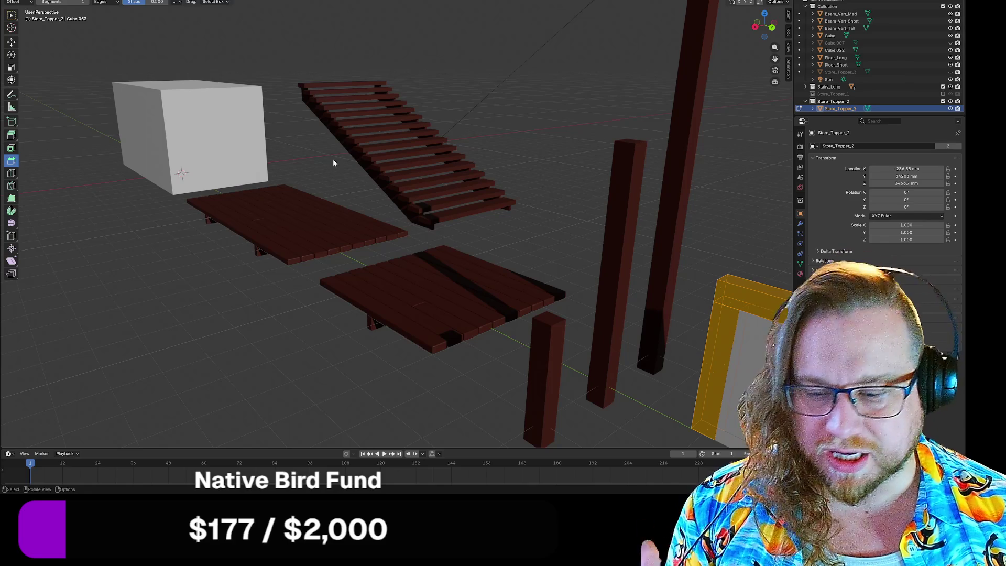
pyautogui.moveTo(465, 238)
pyautogui.mouseDown(button='middle')
pyautogui.moveTo(485, 259)
pyautogui.moveTo(466, 259)
pyautogui.mouseUp(button='middle')
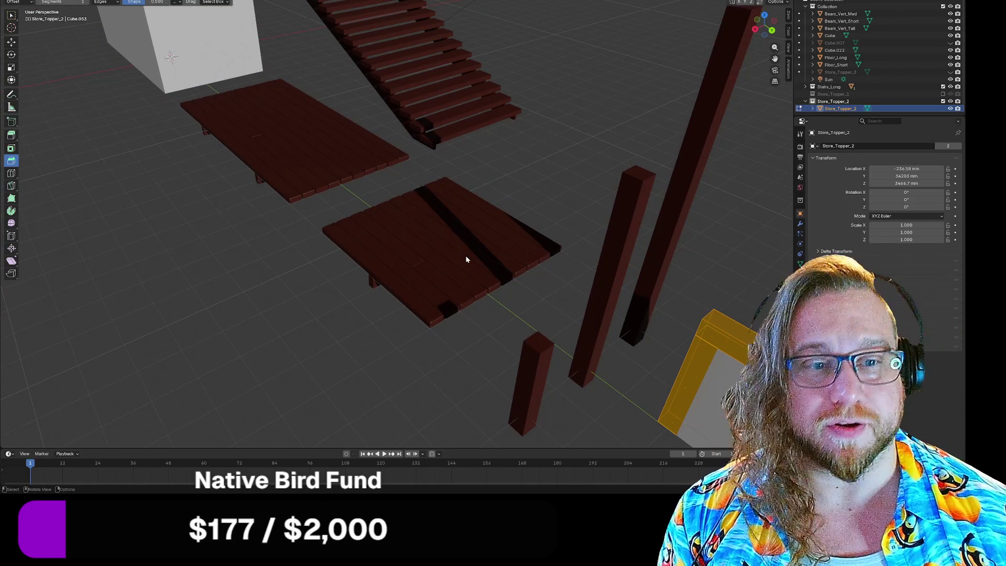
pyautogui.press('KP_Decimal')
pyautogui.scroll(3, 383, 270)
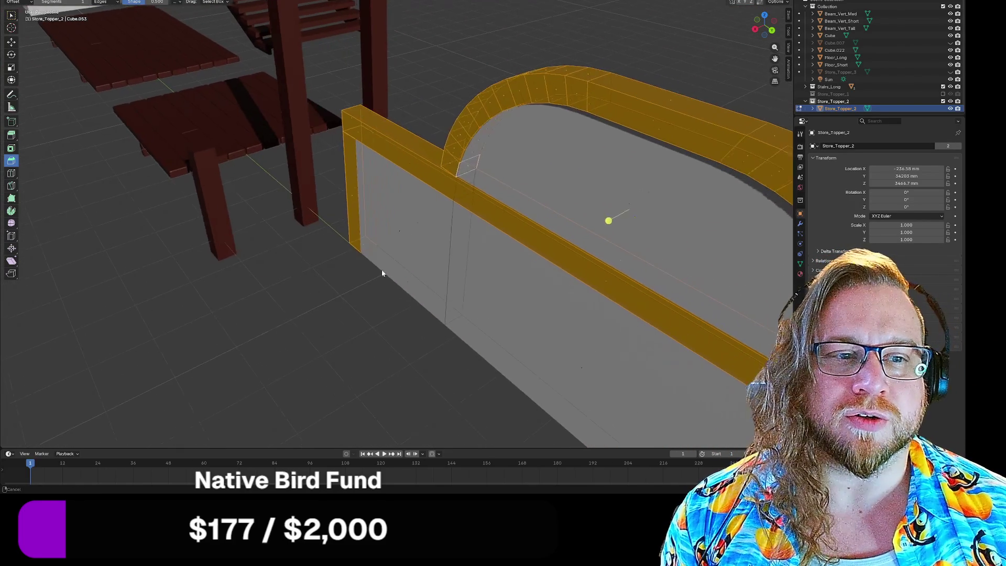
pyautogui.scroll(3, 546, 102)
pyautogui.scroll(-3, 546, 107)
pyautogui.moveTo(546, 110)
pyautogui.mouseDown(button='middle')
pyautogui.moveTo(393, 126)
pyautogui.moveTo(344, 56)
pyautogui.moveTo(361, 157)
pyautogui.moveTo(411, 192)
pyautogui.moveTo(335, 175)
pyautogui.moveTo(330, 184)
pyautogui.moveTo(350, 175)
pyautogui.moveTo(358, 155)
pyautogui.moveTo(413, 227)
pyautogui.moveTo(411, 250)
pyautogui.moveTo(352, 179)
pyautogui.mouseUp(button='middle')
pyautogui.scroll(3, 313, 94)
pyautogui.scroll(-4, 313, 93)
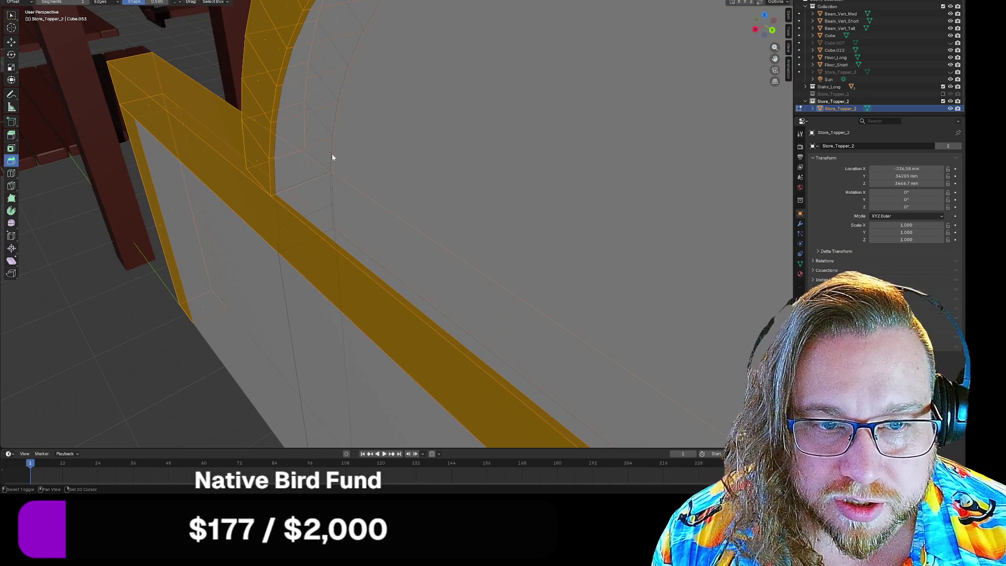
pyautogui.scroll(-4, 348, 189)
pyautogui.moveTo(348, 189)
pyautogui.mouseDown(button='middle')
pyautogui.moveTo(360, 214)
pyautogui.moveTo(348, 169)
pyautogui.moveTo(328, 167)
pyautogui.moveTo(338, 175)
pyautogui.mouseUp(button='middle')
pyautogui.scroll(-3, 341, 174)
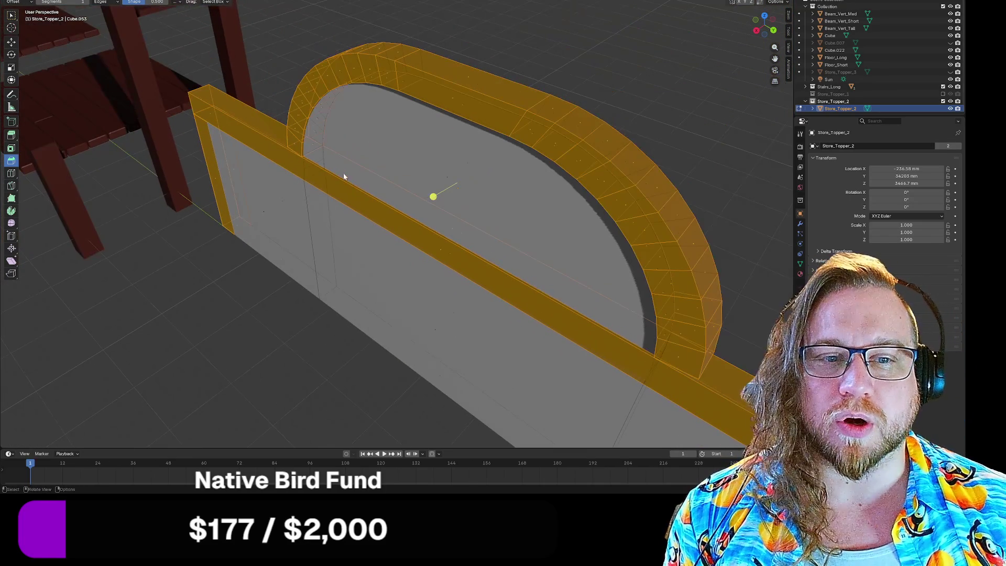
pyautogui.press('g')
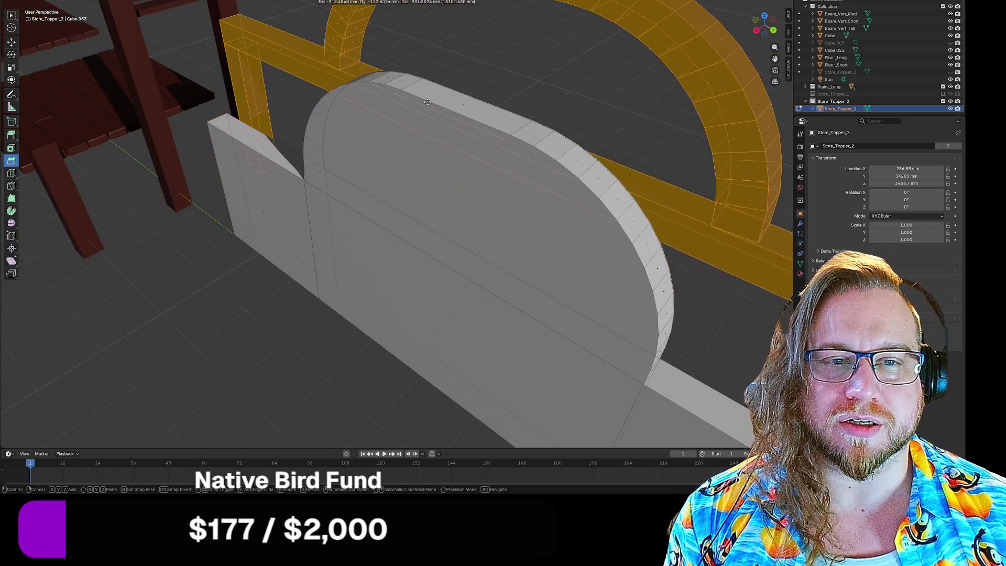
pyautogui.click(425, 139)
pyautogui.hotkey('ctrl', 'z')
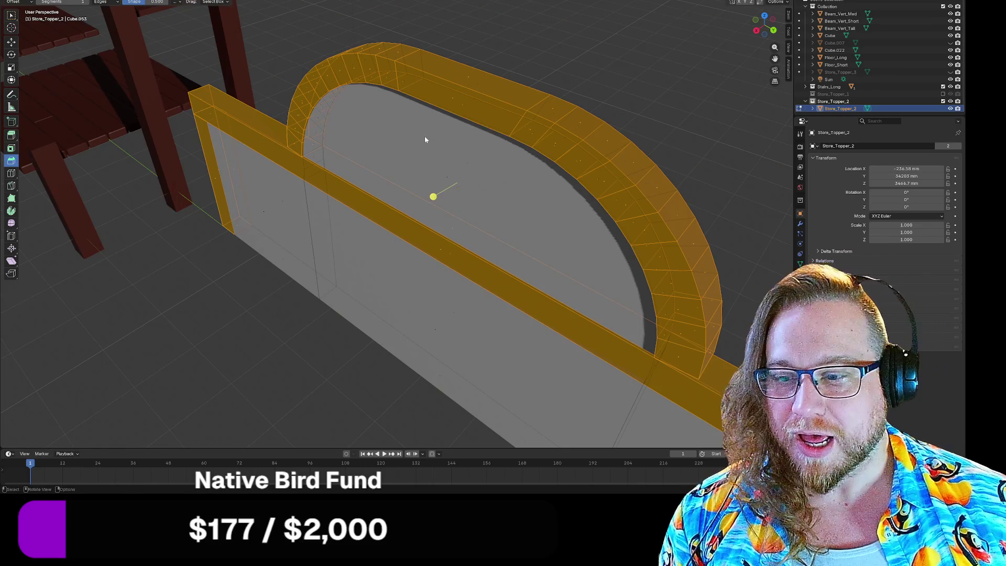
# Separate the selected frame and arch into Store_Topper_2.001 and return to Object Mode
pyautogui.hotkey('ctrl', 'f')
pyautogui.moveTo(398, 137)
pyautogui.click(457, 137)
pyautogui.moveTo(457, 139); pyautogui.dragTo(478, 223, button='middle')
pyautogui.press('Tab')
# Test-move Store_Topper_2.001 away from the sign, then undo it and cancel a duplicate
pyautogui.click(468, 175)
pyautogui.moveTo(586, 209)
pyautogui.mouseDown(button='middle')
pyautogui.moveTo(589, 195)
pyautogui.moveTo(657, 191)
pyautogui.moveTo(719, 201)
pyautogui.moveTo(725, 187)
pyautogui.moveTo(555, 202)
pyautogui.moveTo(561, 184)
pyautogui.mouseUp(button='middle')
pyautogui.click(526, 208)
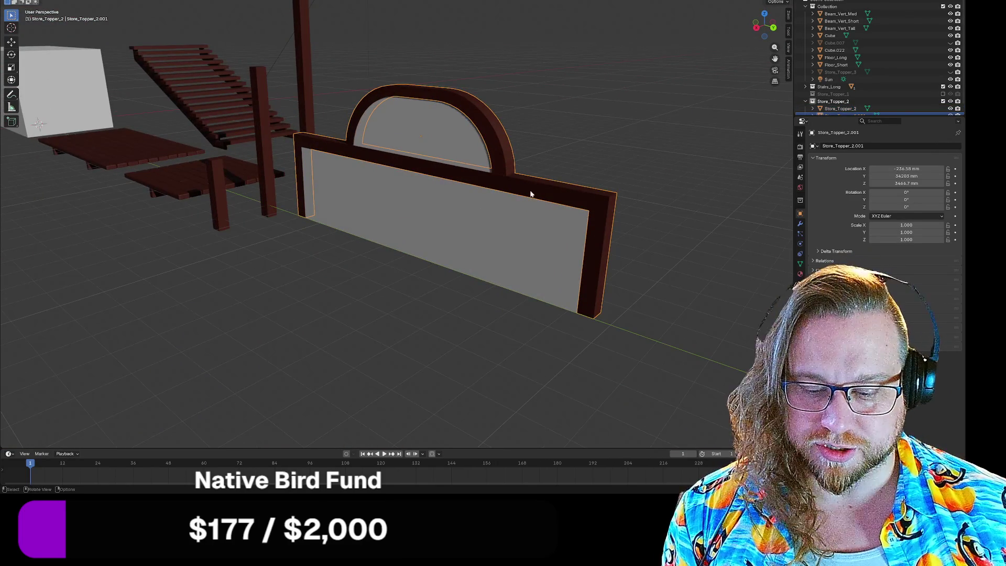
pyautogui.press('g')
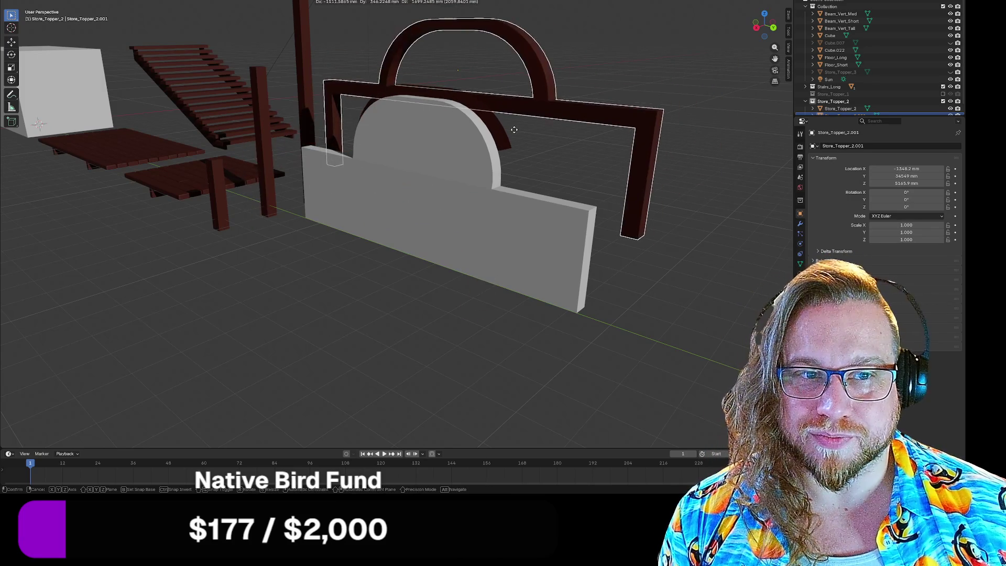
pyautogui.click(537, 141)
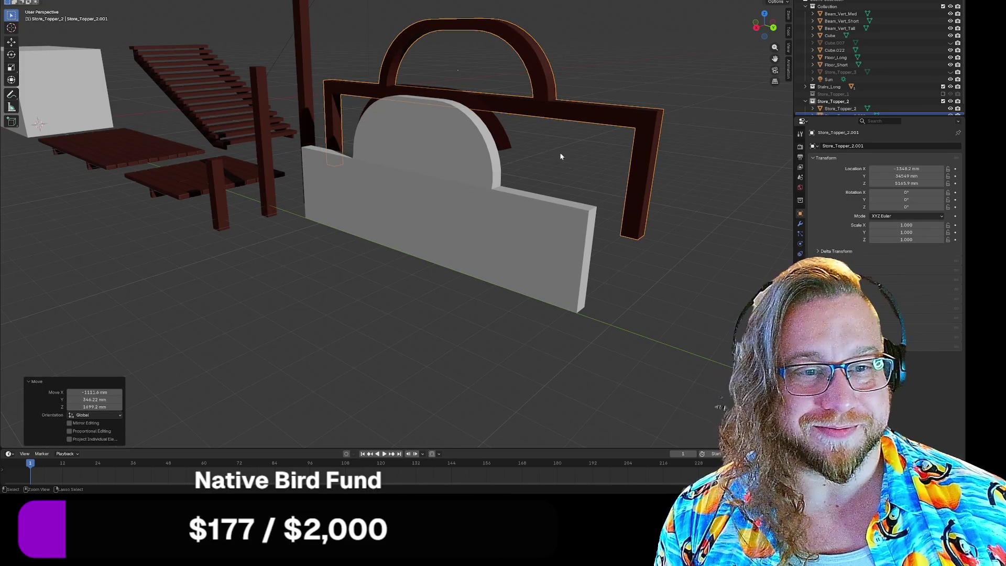
pyautogui.hotkey('ctrl', 'z')
pyautogui.hotkey('shift', 'd')
pyautogui.press('Escape')
pyautogui.scroll(-1, 891, 79)
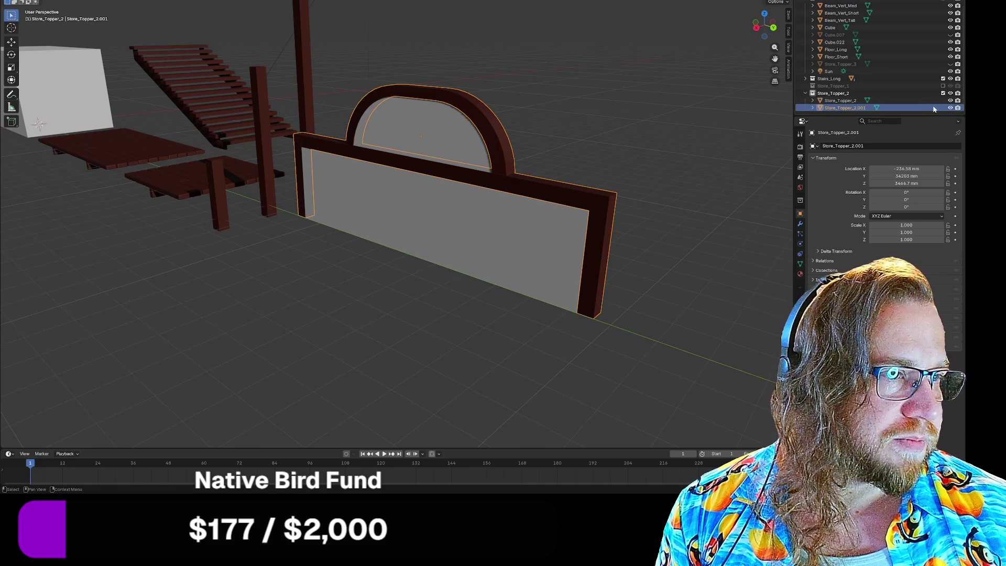
pyautogui.click(950, 108)
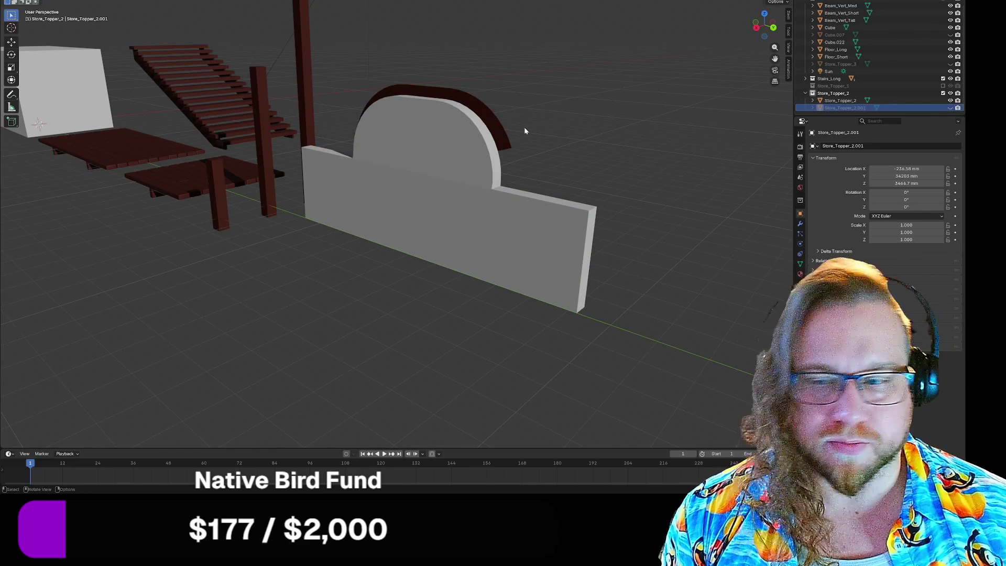
pyautogui.click(491, 199)
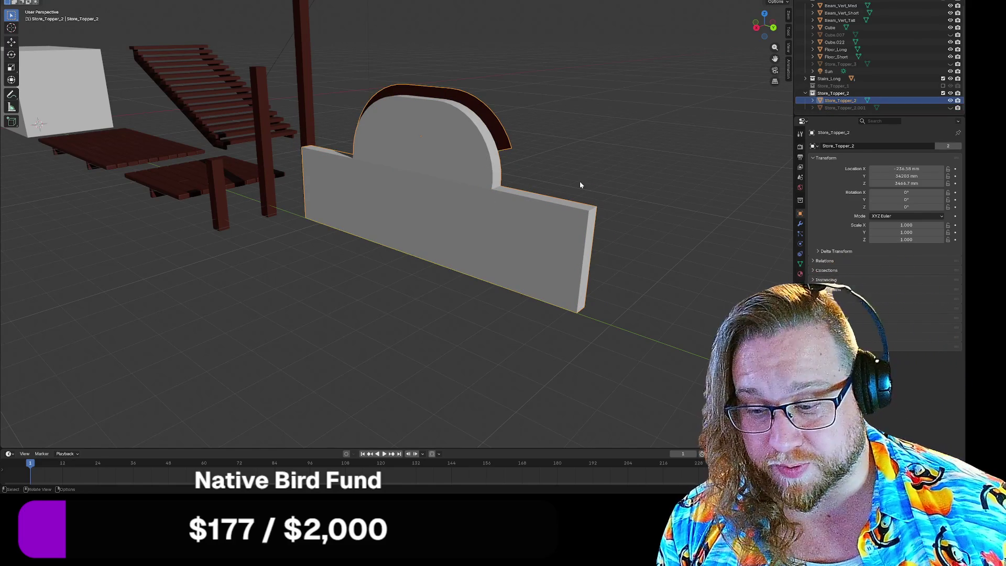
pyautogui.press('Tab')
pyautogui.moveTo(591, 152); pyautogui.dragTo(533, 171, button='middle')
pyautogui.scroll(5, 246, 138)
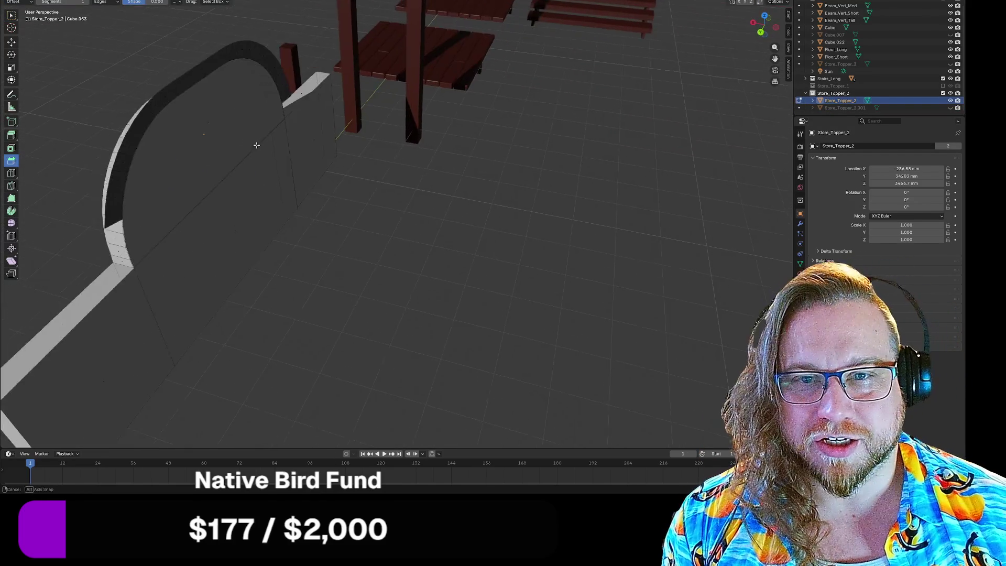
pyautogui.scroll(-2, 246, 139)
pyautogui.moveTo(246, 139); pyautogui.dragTo(247, 131, button='middle')
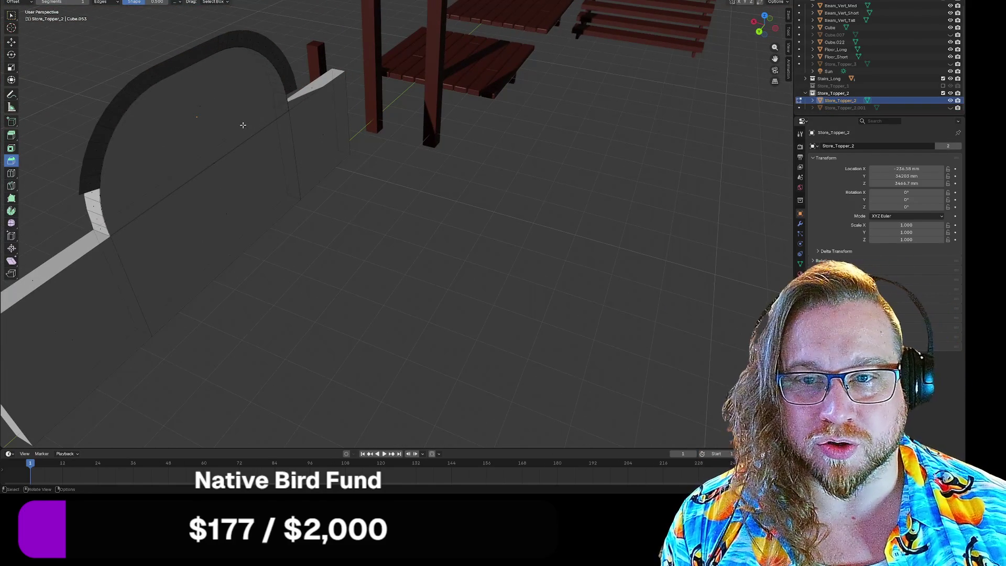
pyautogui.click(951, 107)
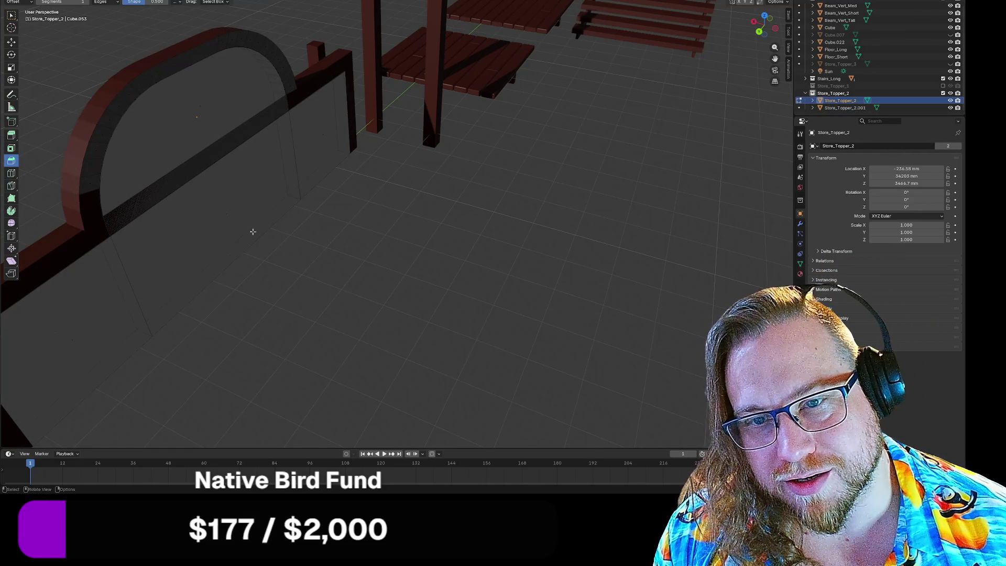
pyautogui.press('Tab')
pyautogui.click(315, 268)
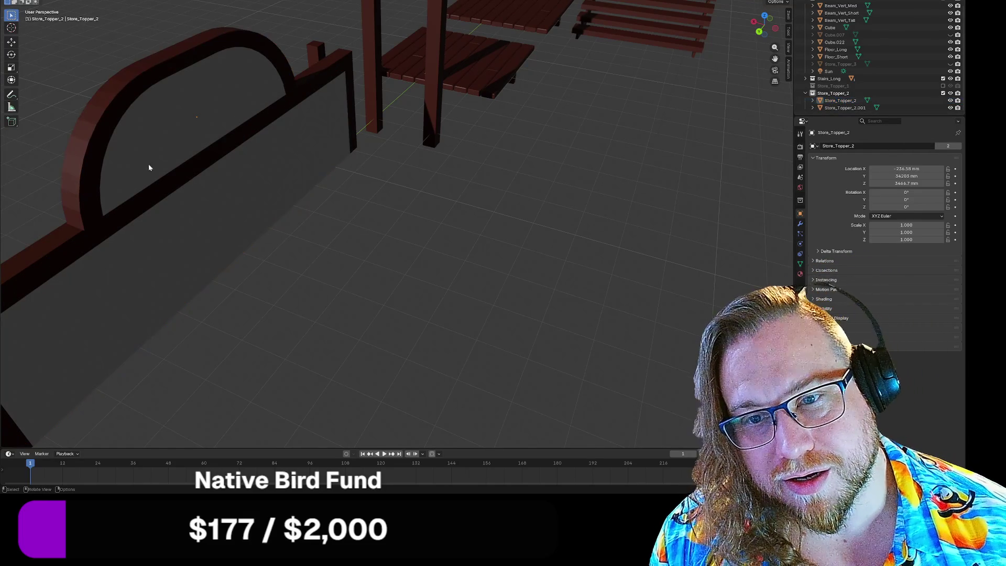
pyautogui.click(116, 145)
pyautogui.press('Tab')
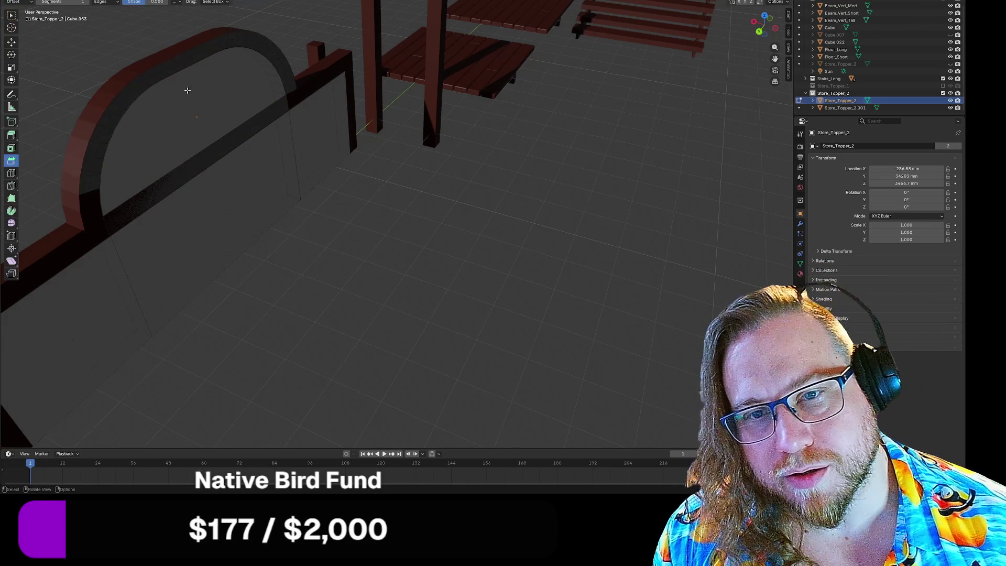
pyautogui.press('Tab')
pyautogui.click(951, 100)
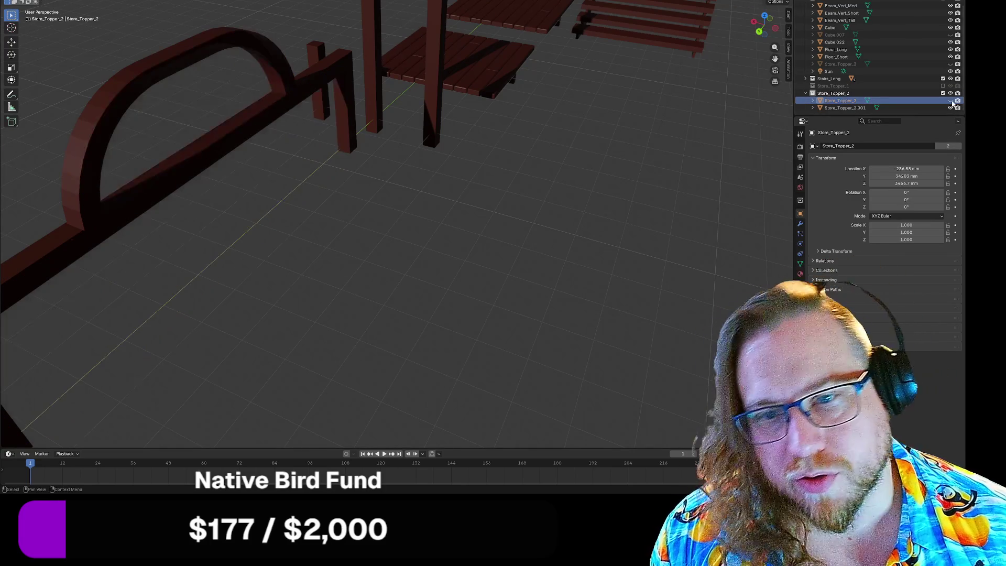
pyautogui.click(950, 101)
pyautogui.click(951, 107)
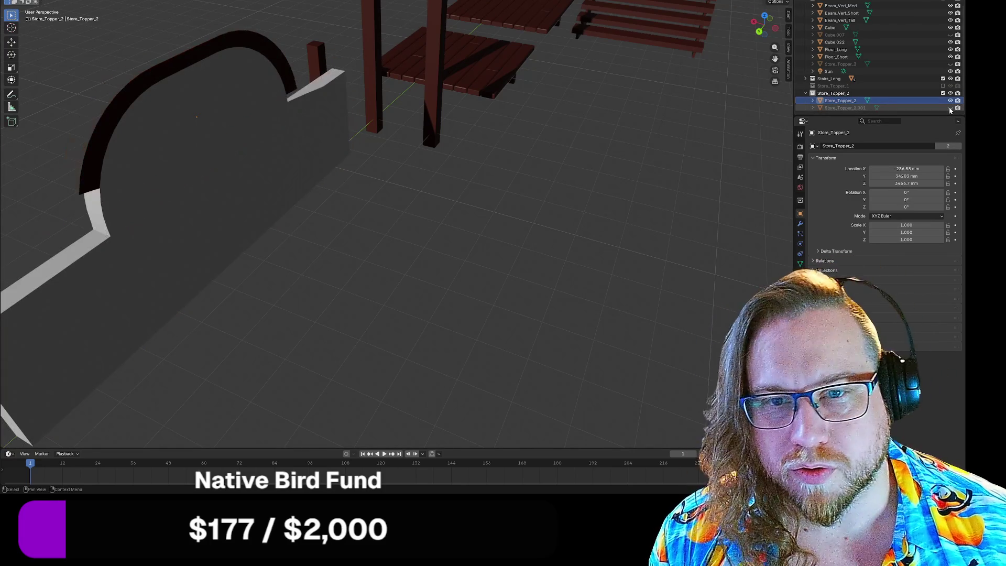
pyautogui.click(950, 108)
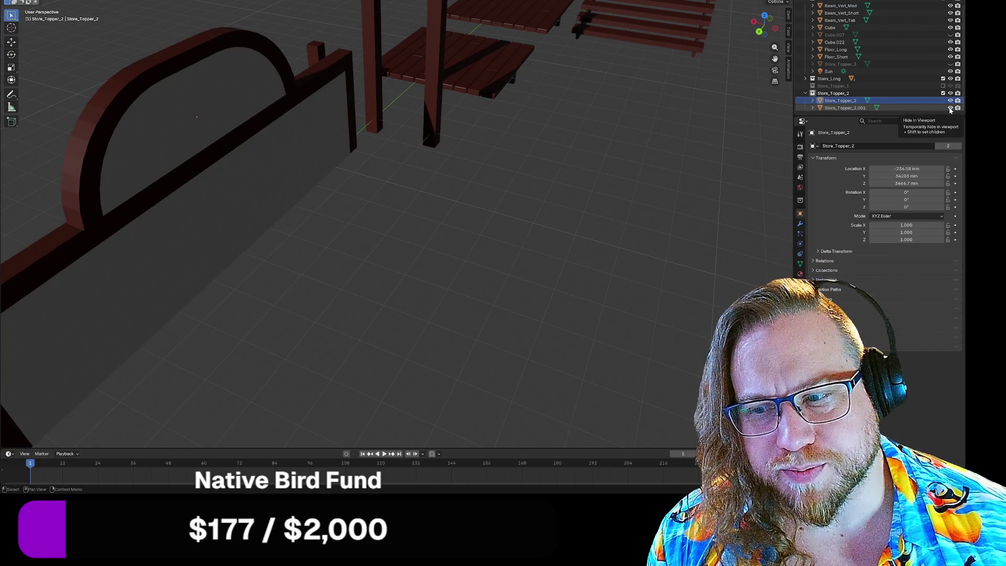
pyautogui.moveTo(335, 193); pyautogui.dragTo(420, 173, button='middle')
pyautogui.scroll(-4, 422, 174)
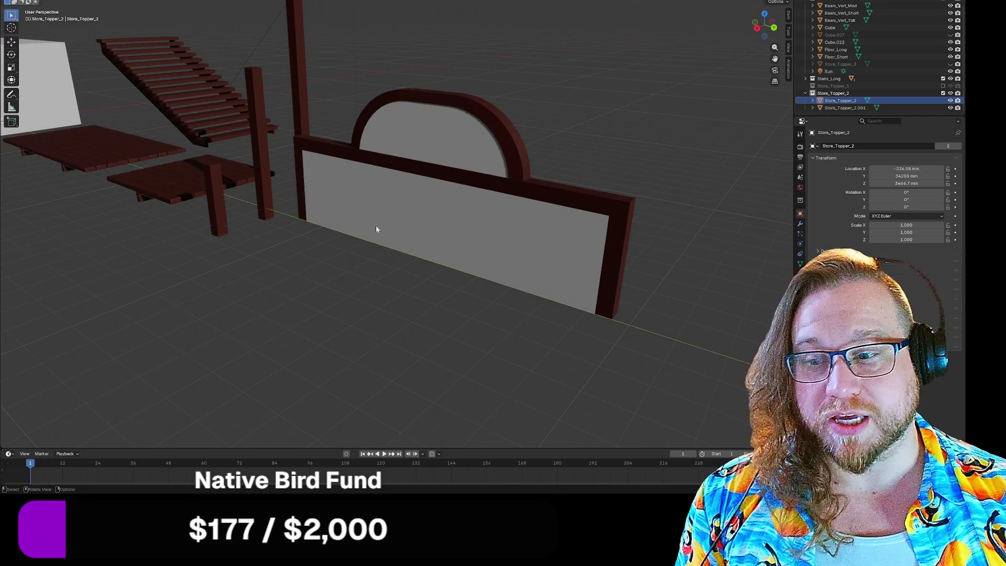
# Toggle Store_Topper_2's visibility to check it, then hide and collapse the collection
pyautogui.moveTo(337, 297)
pyautogui.mouseDown(button='middle')
pyautogui.moveTo(318, 300)
pyautogui.moveTo(328, 310)
pyautogui.moveTo(294, 272)
pyautogui.mouseUp(button='middle')
pyautogui.scroll(-3, 320, 299)
pyautogui.scroll(5, 214, 189)
pyautogui.moveTo(206, 173)
pyautogui.mouseDown(button='middle')
pyautogui.moveTo(433, 250)
pyautogui.moveTo(456, 288)
pyautogui.moveTo(415, 303)
pyautogui.moveTo(393, 229)
pyautogui.moveTo(390, 250)
pyautogui.moveTo(433, 310)
pyautogui.moveTo(504, 339)
pyautogui.moveTo(450, 312)
pyautogui.moveTo(477, 294)
pyautogui.moveTo(733, 236)
pyautogui.moveTo(441, 321)
pyautogui.moveTo(274, 171)
pyautogui.moveTo(439, 224)
pyautogui.moveTo(256, 163)
pyautogui.moveTo(346, 240)
pyautogui.moveTo(360, 224)
pyautogui.moveTo(685, 153)
pyautogui.mouseUp(button='middle')
pyautogui.scroll(-2, 414, 299)
pyautogui.scroll(-10, 439, 224)
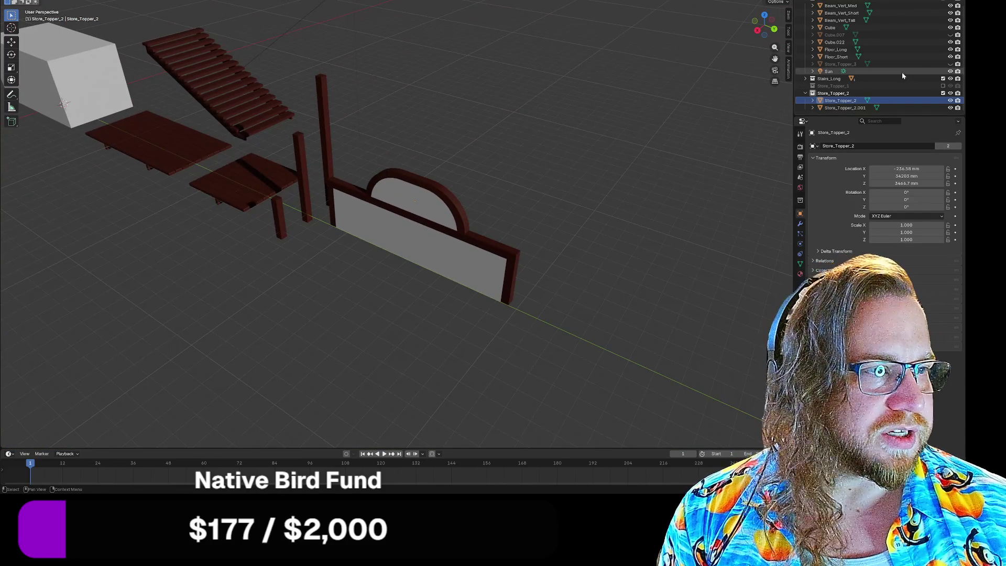
pyautogui.click(950, 93)
pyautogui.click(950, 93)
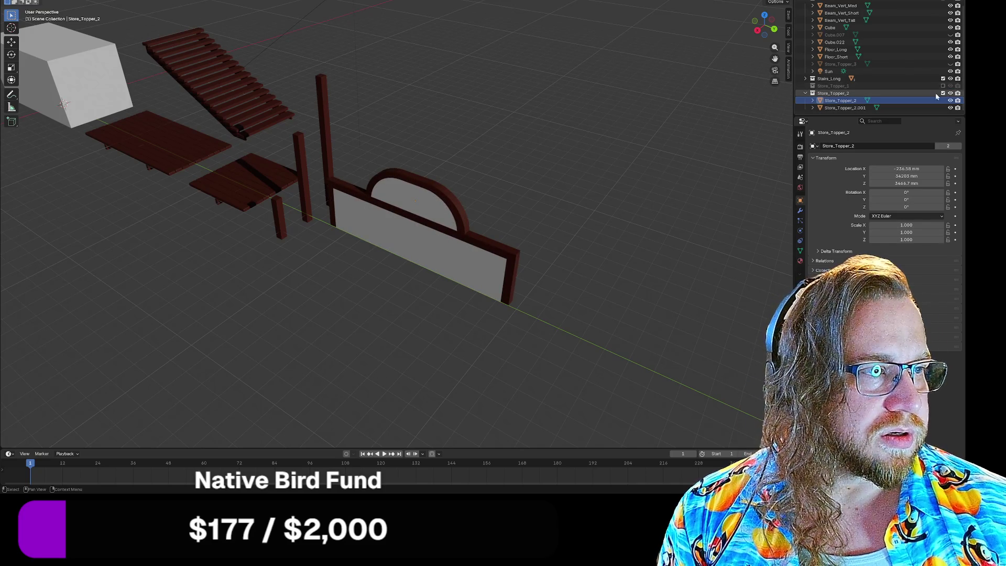
pyautogui.click(950, 93)
pyautogui.click(806, 93)
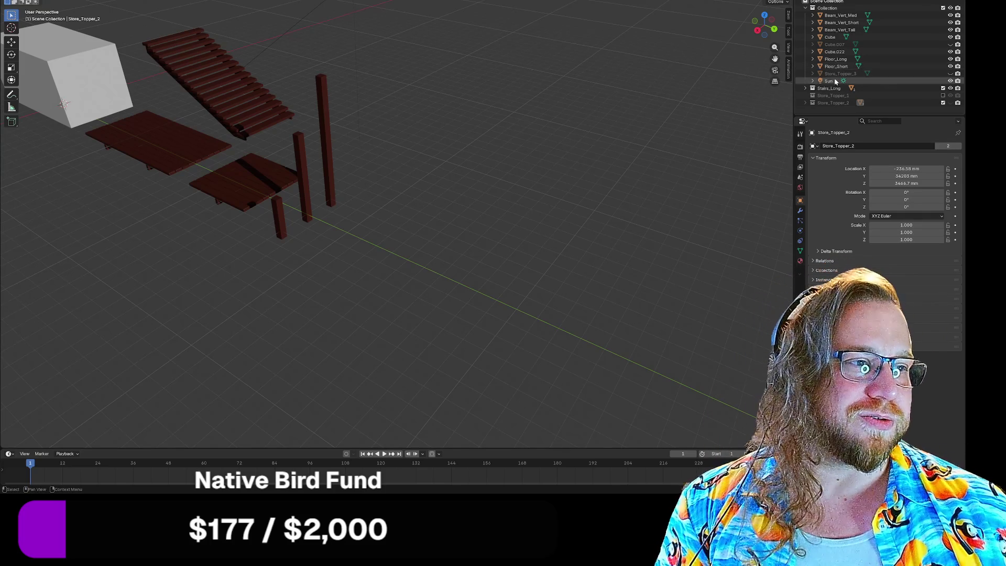
# Unhide and select the Store_Topper_3 wall, then add a new collection in the Outliner
pyautogui.click(950, 73)
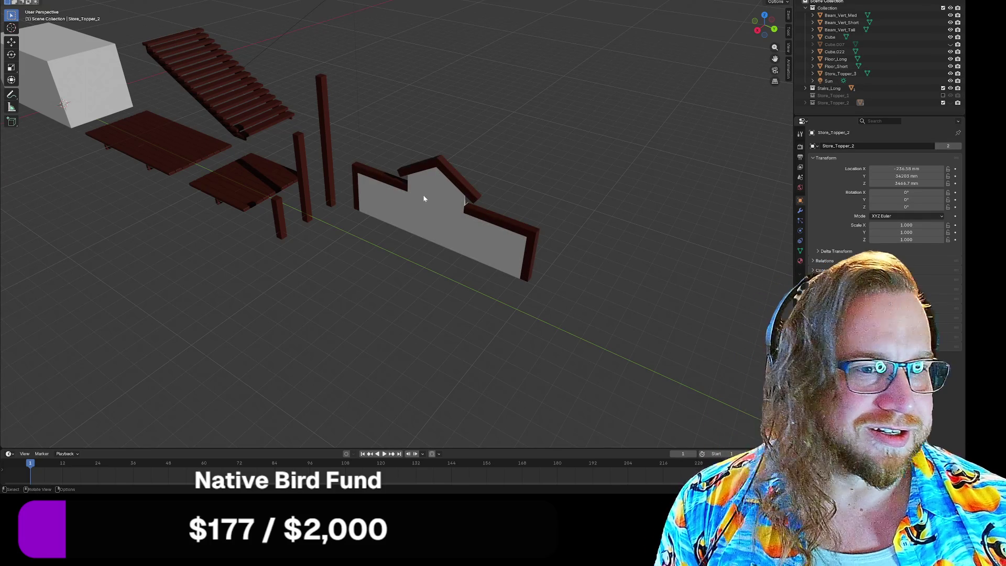
pyautogui.click(424, 200)
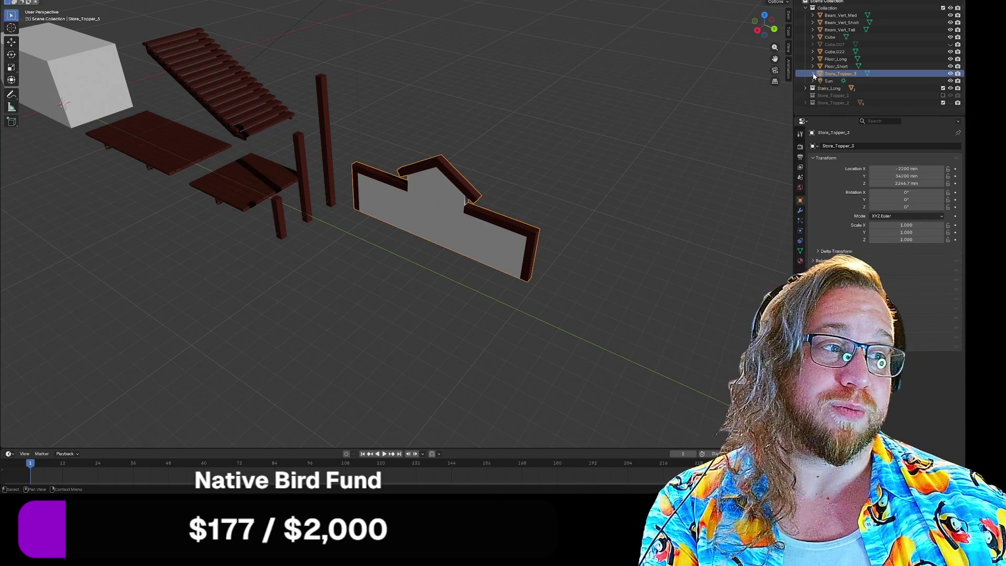
pyautogui.rightClick(827, 109)
pyautogui.click(827, 109)
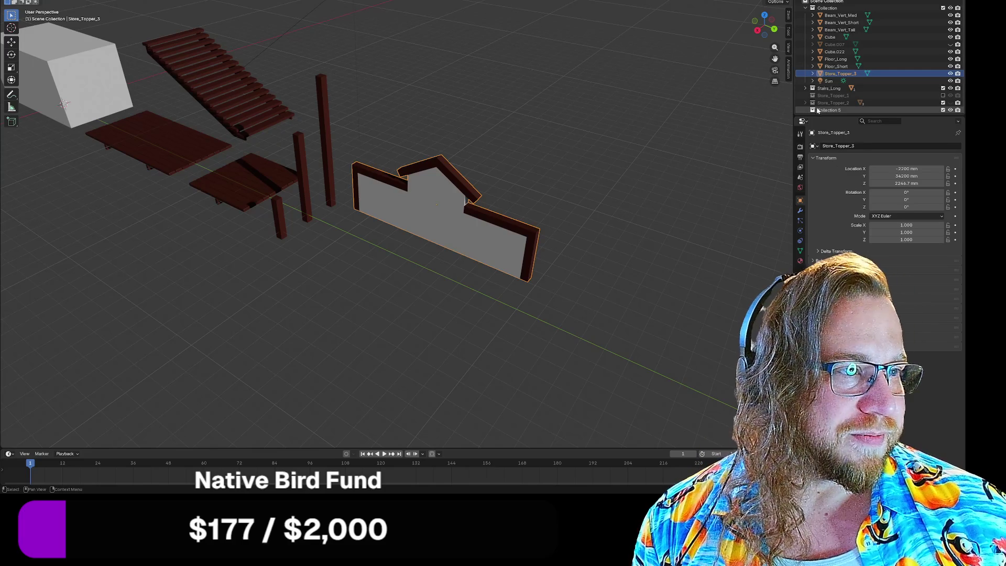
# Name the new collection Store_Topper_3 and move the wall into it
pyautogui.doubleClick(829, 110)
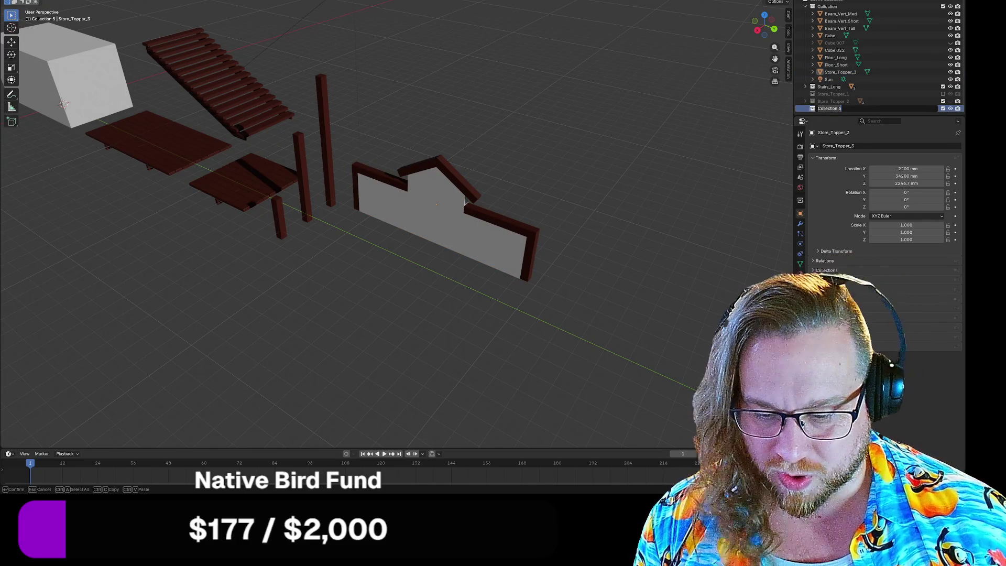
pyautogui.write('sTORE')
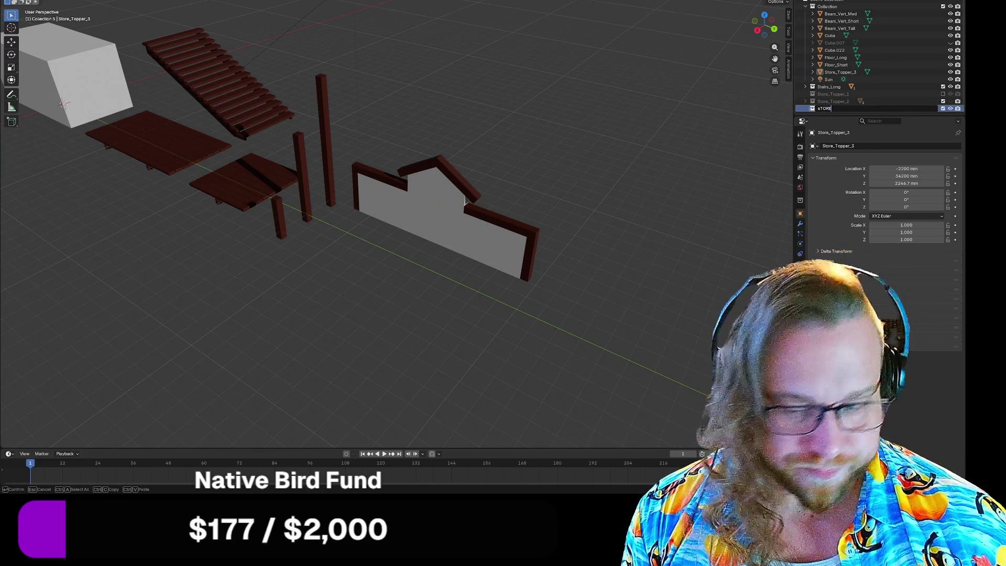
pyautogui.press('BackSpace')
pyautogui.press('BackSpace')
pyautogui.press('BackSpace')
pyautogui.write('Store_')
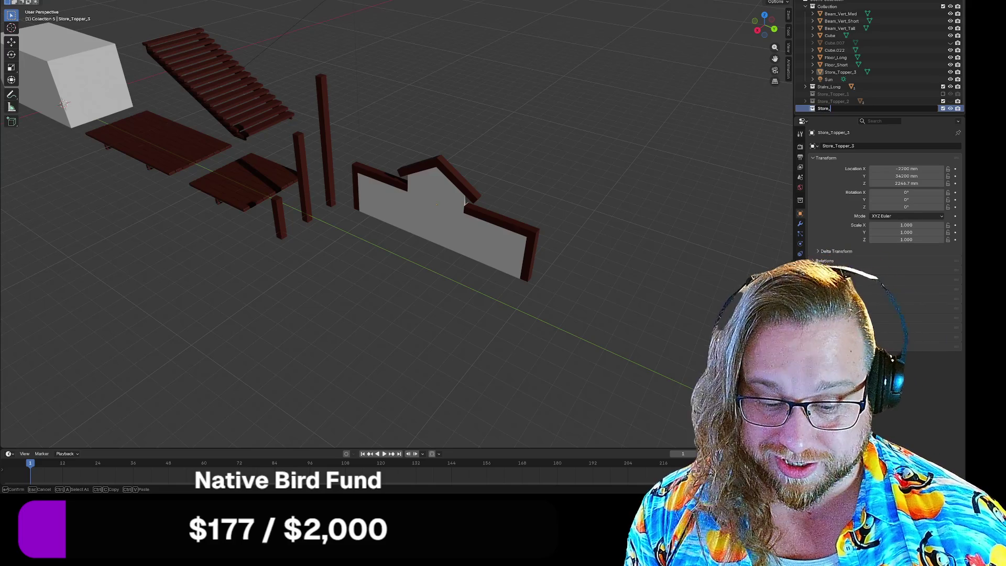
pyautogui.write('Topper_3')
pyautogui.press('Return')
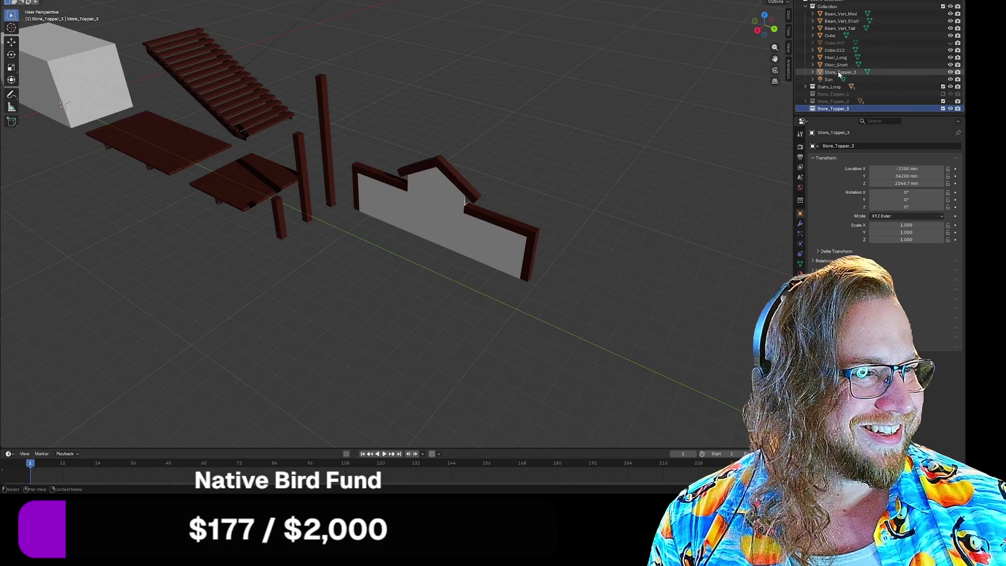
pyautogui.moveTo(839, 74); pyautogui.dragTo(833, 108)
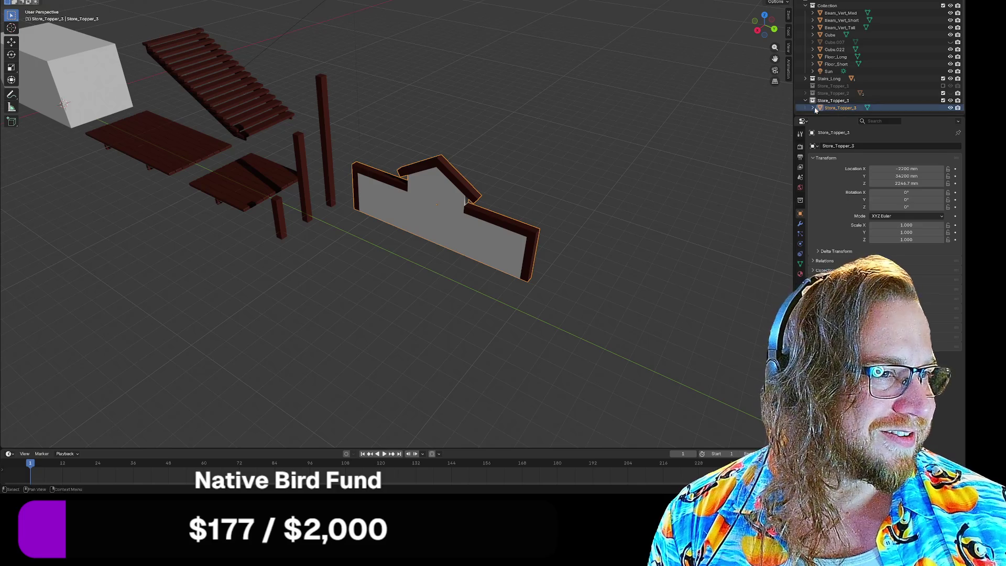
# Zoom and orbit in on the front of the Store_Topper_3 wall, then enter Edit Mode
pyautogui.scroll(5, 505, 190)
pyautogui.moveTo(512, 188)
pyautogui.mouseDown(button='middle')
pyautogui.moveTo(540, 193)
pyautogui.moveTo(523, 198)
pyautogui.moveTo(528, 162)
pyautogui.moveTo(552, 238)
pyautogui.moveTo(551, 224)
pyautogui.mouseUp(button='middle')
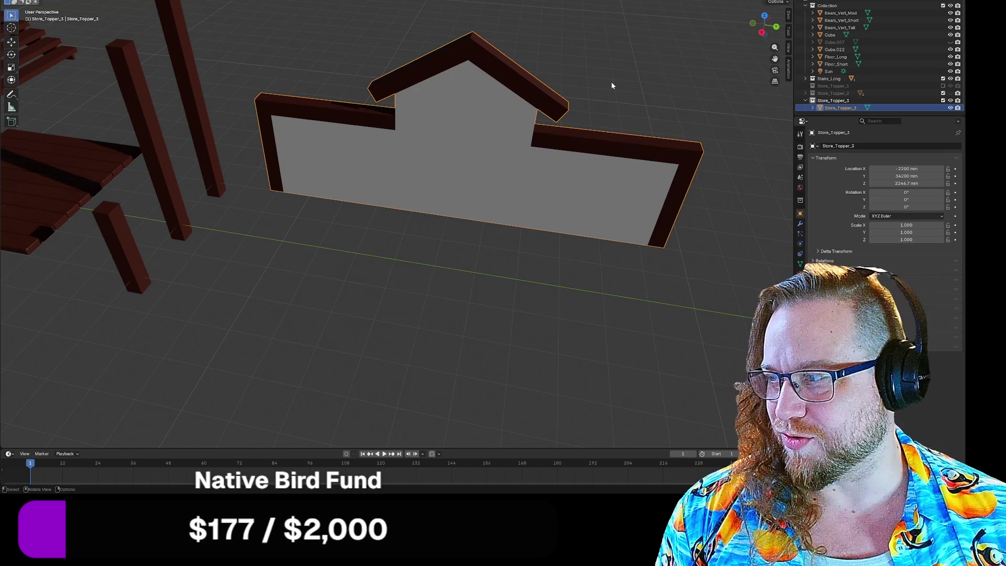
pyautogui.moveTo(591, 83)
pyautogui.mouseDown(button='middle')
pyautogui.moveTo(573, 124)
pyautogui.moveTo(495, 106)
pyautogui.moveTo(533, 80)
pyautogui.moveTo(527, 105)
pyautogui.moveTo(552, 67)
pyautogui.moveTo(540, 117)
pyautogui.moveTo(542, 102)
pyautogui.mouseUp(button='middle')
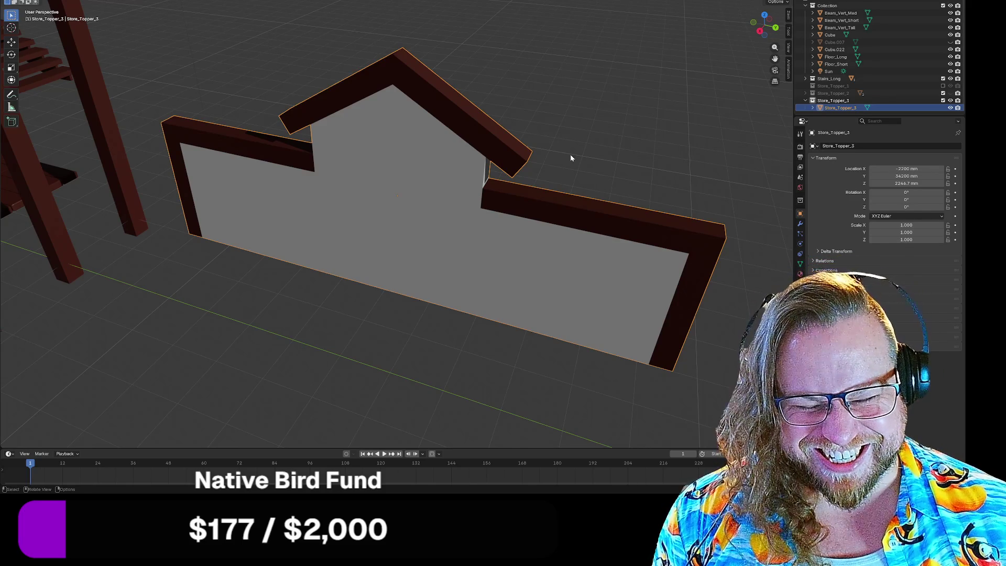
pyautogui.moveTo(570, 164); pyautogui.dragTo(586, 143, button='middle')
pyautogui.press('Tab')
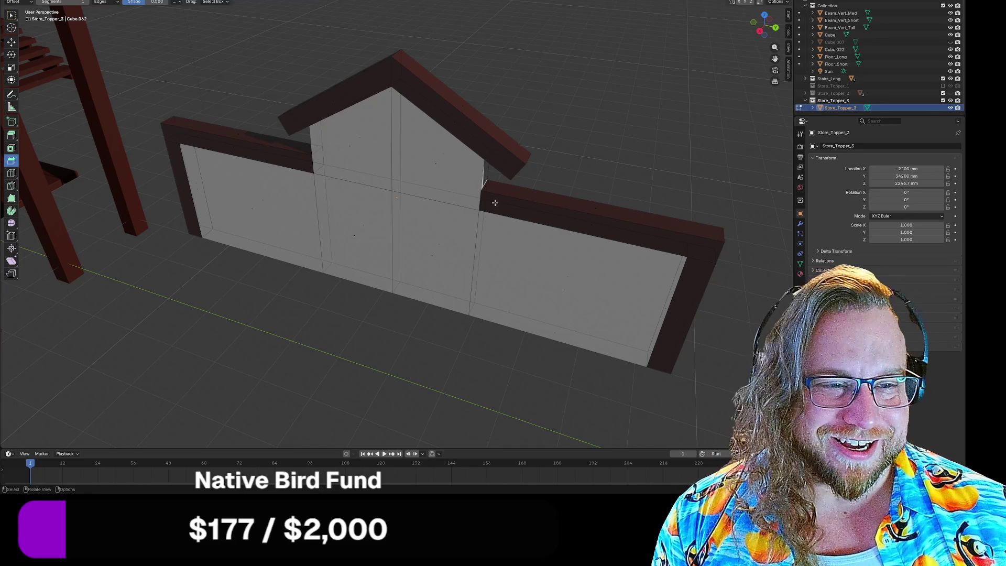
# Clear the mesh selection and select face loops on the right end post and beams
pyautogui.moveTo(485, 201); pyautogui.dragTo(487, 202)
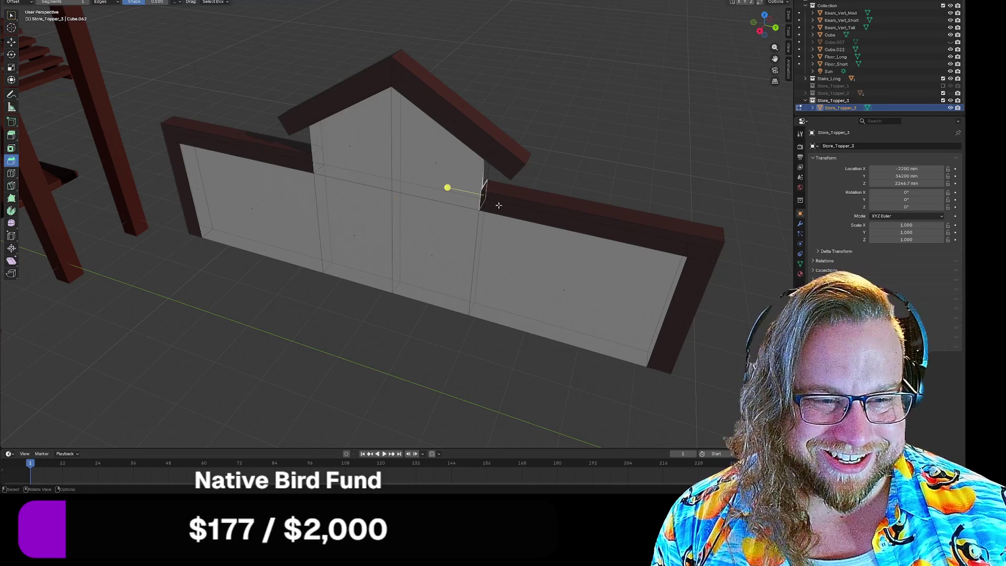
pyautogui.press('a')
pyautogui.hotkey('alt', 'a')
pyautogui.keyDown('alt'); pyautogui.click(659, 234); pyautogui.keyUp('alt')
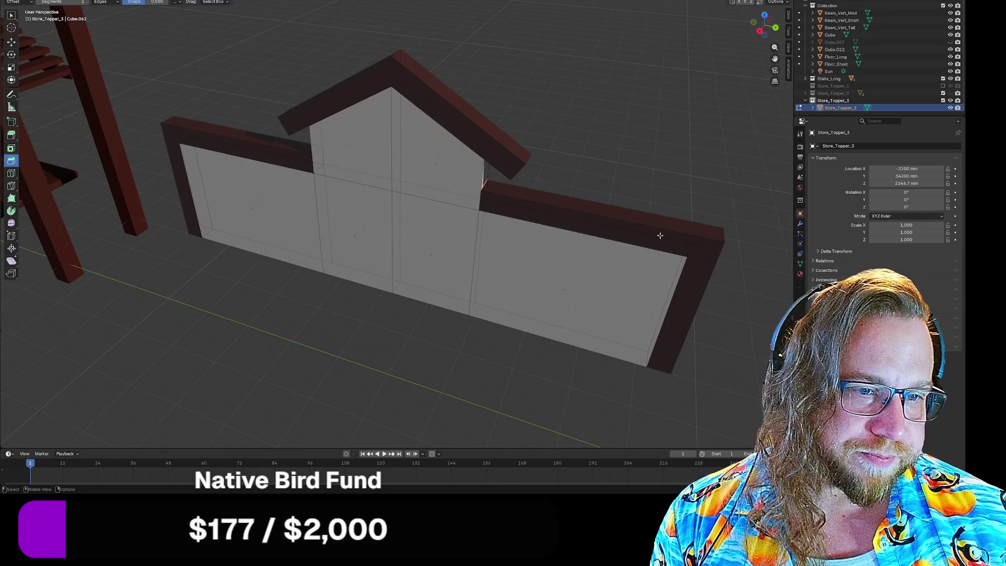
pyautogui.keyDown('alt'); pyautogui.click(720, 245); pyautogui.keyUp('alt')
pyautogui.keyDown('alt'); pyautogui.keyDown('shift'); pyautogui.click(722, 244); pyautogui.keyUp('shift'); pyautogui.keyUp('alt')
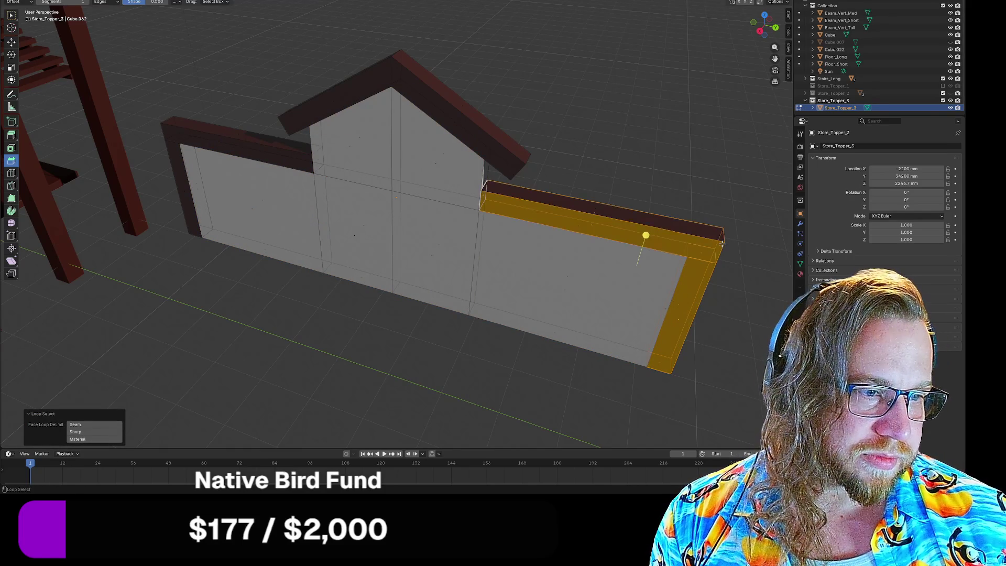
pyautogui.keyDown('alt'); pyautogui.keyDown('shift'); pyautogui.click(597, 210); pyautogui.keyUp('shift'); pyautogui.keyUp('alt')
pyautogui.keyDown('alt'); pyautogui.keyDown('shift'); pyautogui.click(594, 225); pyautogui.keyUp('shift'); pyautogui.keyUp('alt')
pyautogui.moveTo(594, 225)
pyautogui.mouseDown(button='middle')
pyautogui.moveTo(653, 254)
pyautogui.moveTo(361, 112)
pyautogui.mouseUp(button='middle')
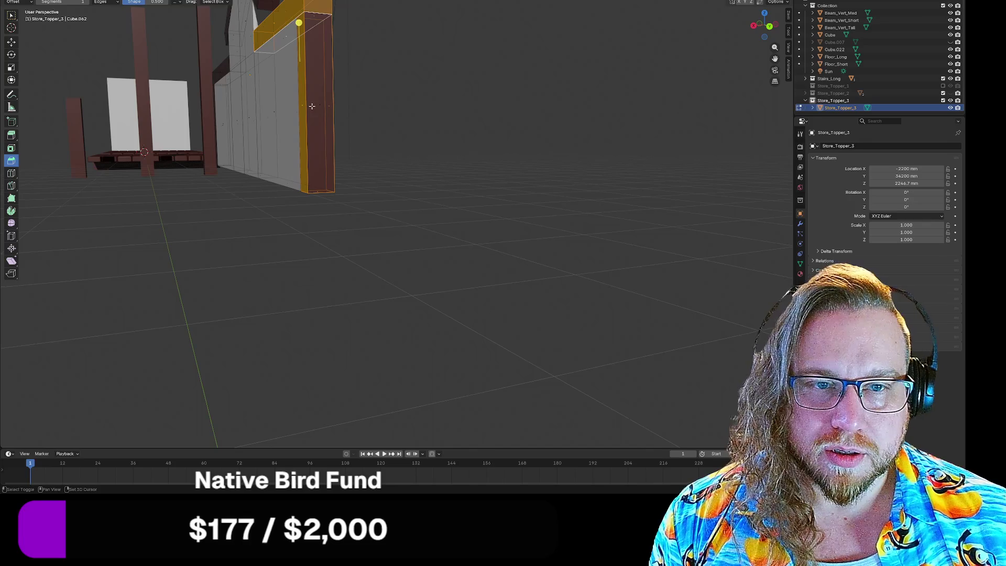
pyautogui.moveTo(273, 145); pyautogui.dragTo(279, 154, button='middle')
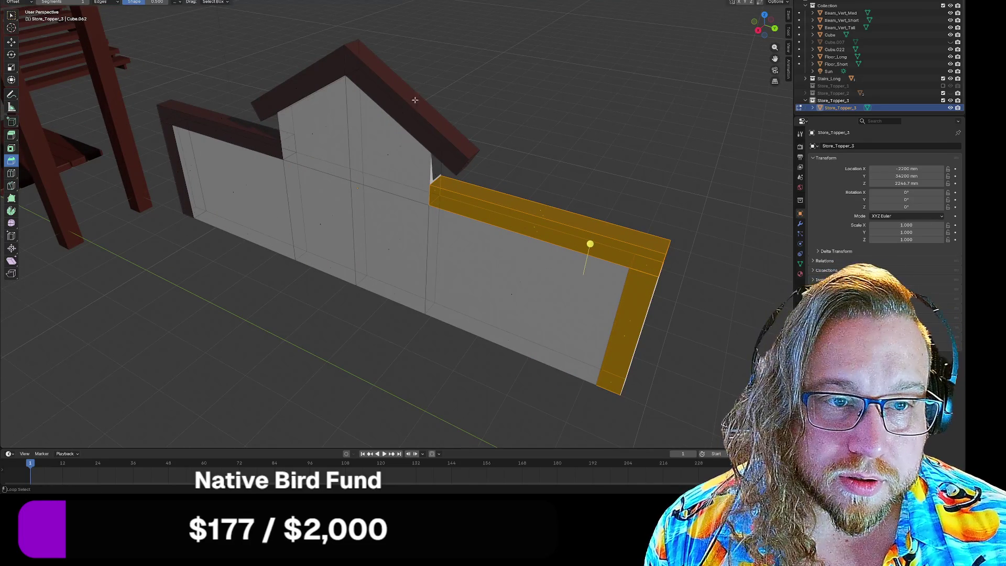
# Add the roof beams, upper beam end cap, left beam and left post to the selection
pyautogui.keyDown('alt'); pyautogui.keyDown('shift'); pyautogui.click(462, 149); pyautogui.keyUp('shift'); pyautogui.keyUp('alt')
pyautogui.moveTo(463, 149)
pyautogui.keyDown('shift'); pyautogui.mouseDown(button='middle')
pyautogui.moveTo(471, 162)
pyautogui.moveTo(400, 141)
pyautogui.mouseUp(button='middle'); pyautogui.keyUp('shift')
pyautogui.keyDown('shift'); pyautogui.click(347, 123); pyautogui.keyUp('shift')
pyautogui.keyDown('shift'); pyautogui.click(266, 20); pyautogui.keyUp('shift')
pyautogui.moveTo(252, 75); pyautogui.dragTo(294, 86, button='middle')
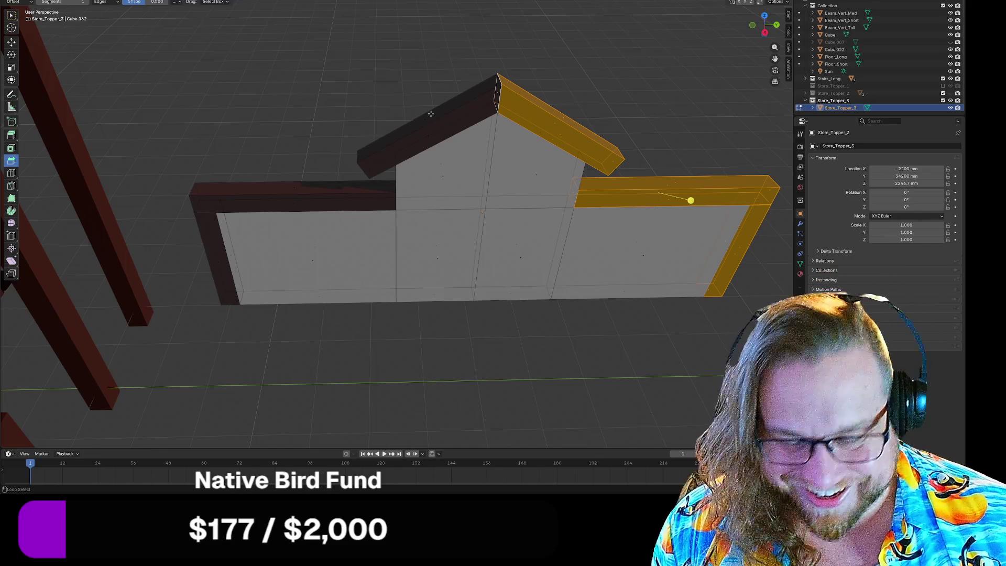
pyautogui.keyDown('alt'); pyautogui.keyDown('shift'); pyautogui.click(436, 124); pyautogui.keyUp('shift'); pyautogui.keyUp('alt')
pyautogui.moveTo(436, 123)
pyautogui.mouseDown(button='middle')
pyautogui.moveTo(411, 152)
pyautogui.moveTo(430, 117)
pyautogui.mouseUp(button='middle')
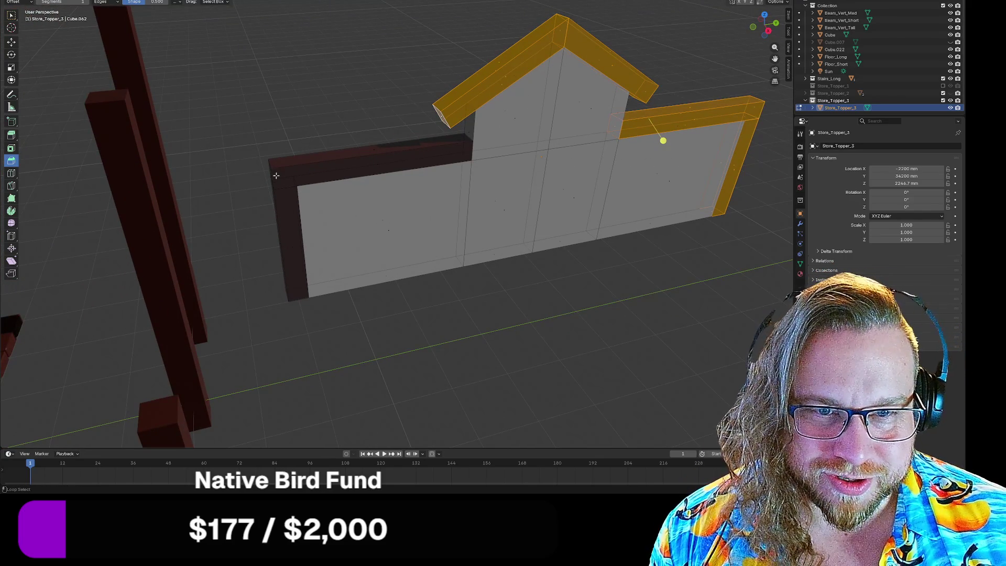
pyautogui.keyDown('alt'); pyautogui.keyDown('shift'); pyautogui.click(306, 171); pyautogui.keyUp('shift'); pyautogui.keyUp('alt')
pyautogui.keyDown('shift'); pyautogui.click(271, 174); pyautogui.keyUp('shift')
pyautogui.keyDown('shift'); pyautogui.click(467, 148); pyautogui.keyUp('shift')
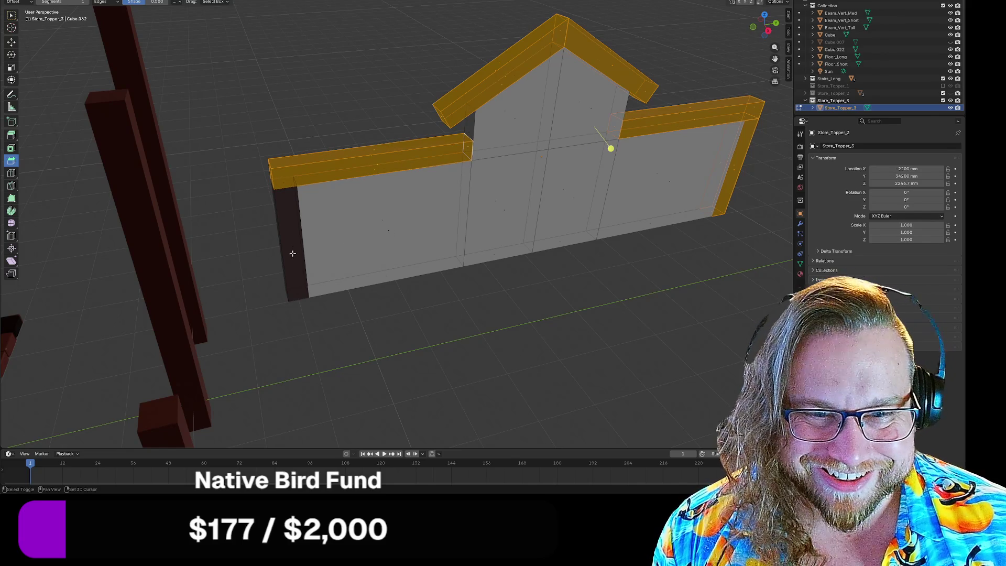
pyautogui.keyDown('alt'); pyautogui.keyDown('shift'); pyautogui.click(278, 179); pyautogui.keyUp('shift'); pyautogui.keyUp('alt')
pyautogui.moveTo(283, 182)
pyautogui.mouseDown(button='middle')
pyautogui.moveTo(303, 96)
pyautogui.moveTo(316, 145)
pyautogui.mouseUp(button='middle')
# Separate the selected frame faces into a new object and return to Object Mode
pyautogui.rightClick(317, 144)
pyautogui.moveTo(317, 151)
pyautogui.click(393, 151)
pyautogui.scroll(-3, 545, 118)
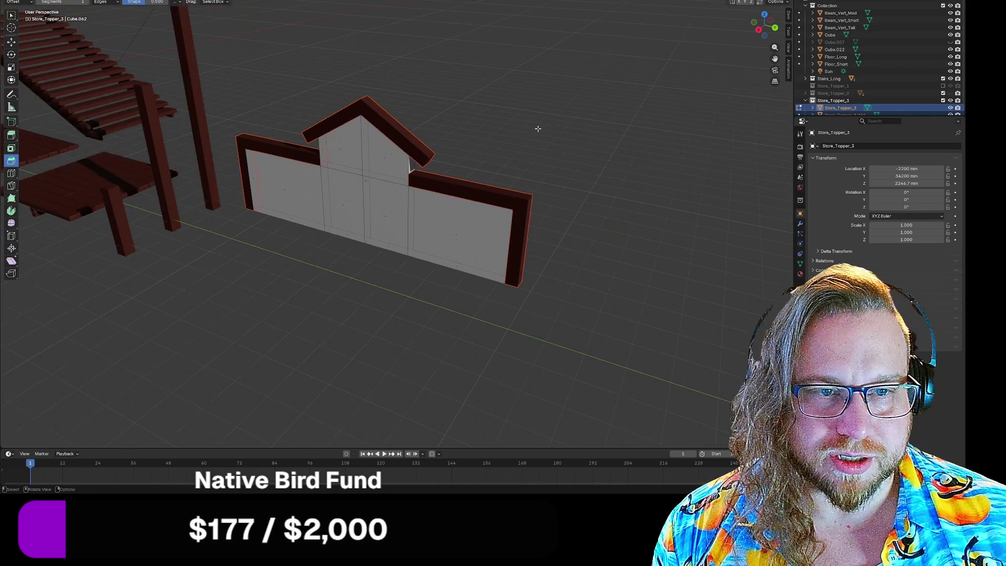
pyautogui.press('Tab')
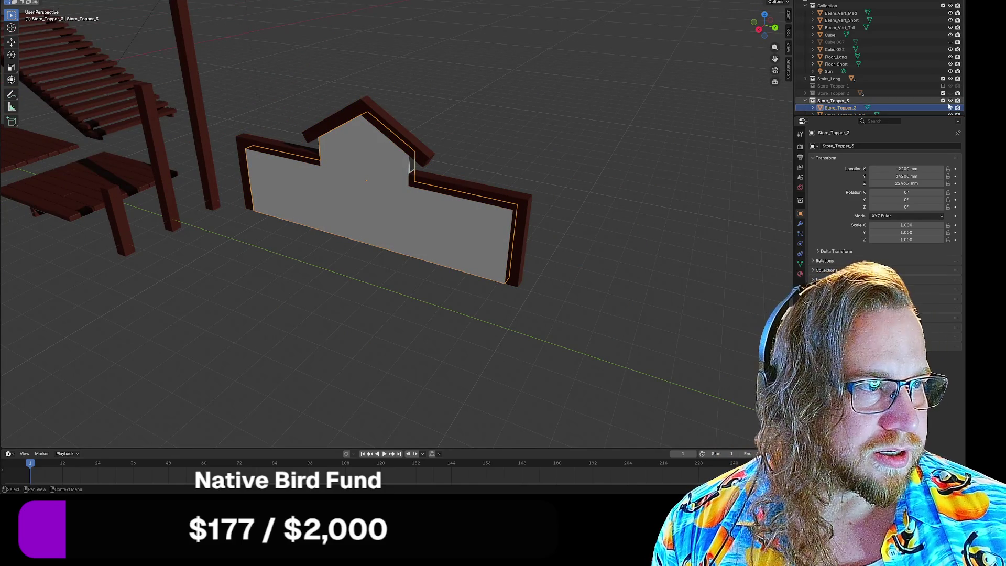
# Toggle visibility of Store_Topper_3 and Store_Topper_3.001 to confirm the frame split
pyautogui.click(950, 107)
pyautogui.click(950, 106)
pyautogui.scroll(-1, 951, 107)
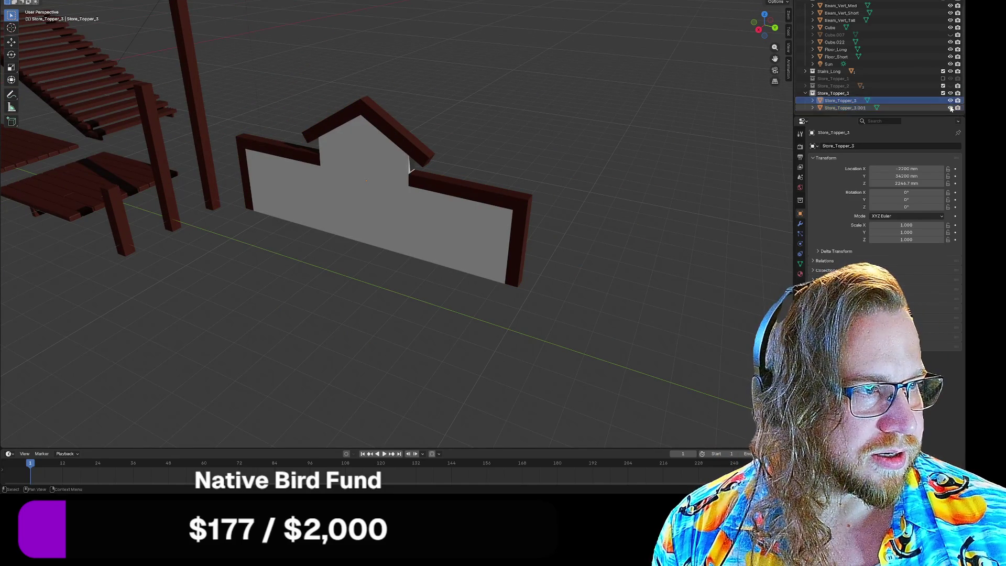
pyautogui.click(950, 108)
pyautogui.click(950, 108)
pyautogui.click(950, 107)
pyautogui.click(950, 108)
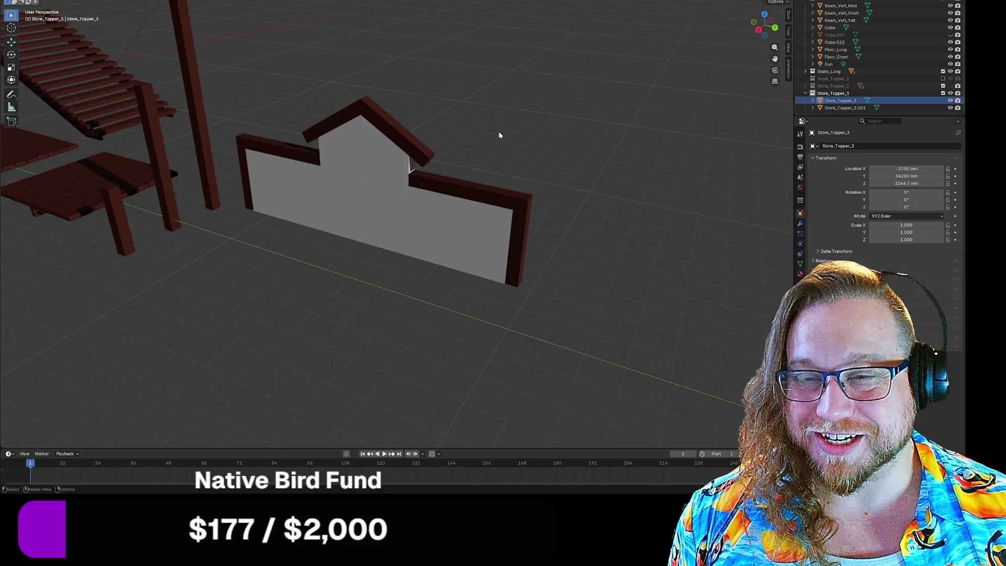
pyautogui.scroll(-3, 577, 141)
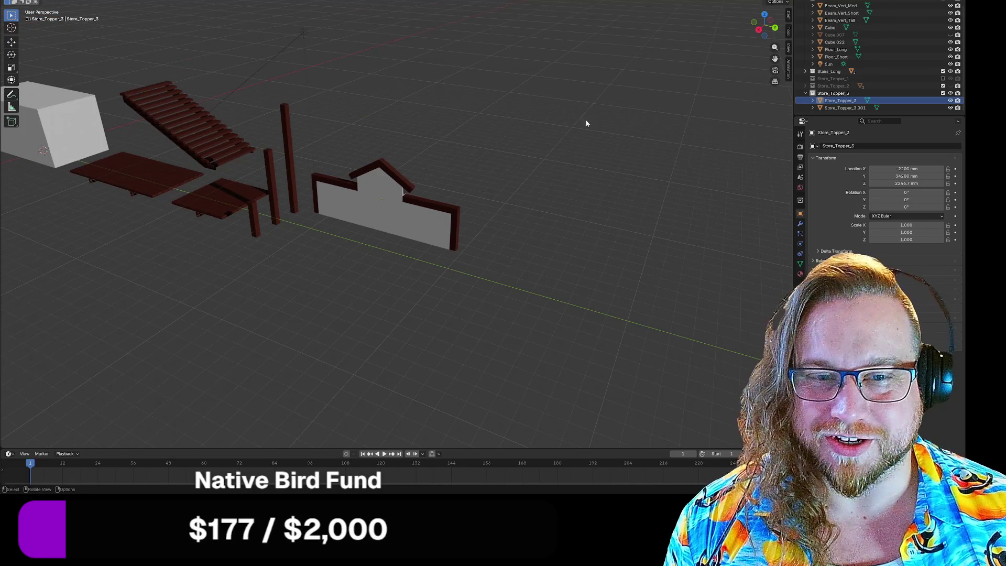
pyautogui.moveTo(505, 136); pyautogui.dragTo(495, 150, button='middle')
pyautogui.press('a')
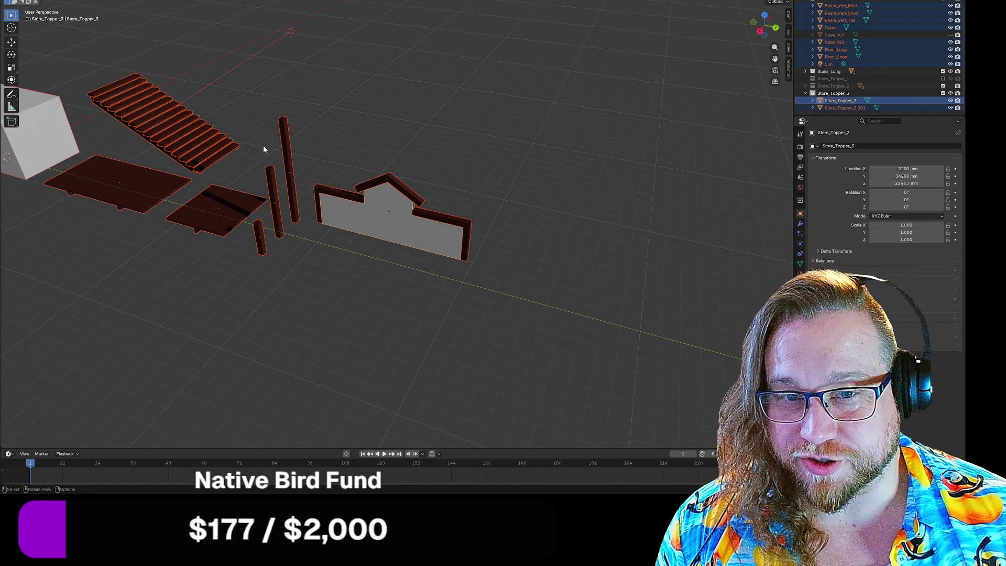
pyautogui.click(413, 122)
pyautogui.moveTo(413, 121)
pyautogui.mouseDown(button='middle')
pyautogui.moveTo(373, 123)
pyautogui.moveTo(444, 128)
pyautogui.moveTo(385, 178)
pyautogui.mouseUp(button='middle')
pyautogui.scroll(10, 391, 183)
pyautogui.moveTo(467, 190)
pyautogui.keyDown('shift'); pyautogui.mouseDown(button='middle')
pyautogui.moveTo(330, 242)
pyautogui.moveTo(489, 254)
pyautogui.moveTo(544, 315)
pyautogui.moveTo(422, 108)
pyautogui.moveTo(478, 132)
pyautogui.moveTo(526, 257)
pyautogui.moveTo(508, 173)
pyautogui.moveTo(571, 168)
pyautogui.moveTo(588, 210)
pyautogui.moveTo(584, 168)
pyautogui.moveTo(460, 178)
pyautogui.moveTo(537, 182)
pyautogui.moveTo(550, 167)
pyautogui.moveTo(539, 164)
pyautogui.mouseUp(button='middle'); pyautogui.keyUp('shift')
pyautogui.scroll(3, 423, 108)
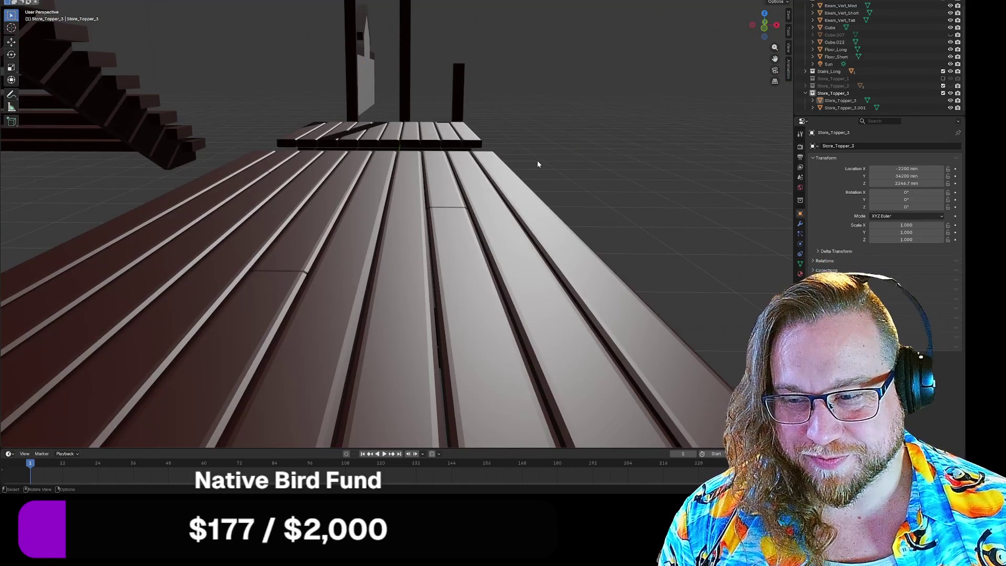
pyautogui.moveTo(465, 177)
pyautogui.mouseDown(button='middle')
pyautogui.moveTo(428, 237)
pyautogui.moveTo(391, 255)
pyautogui.moveTo(375, 243)
pyautogui.moveTo(374, 276)
pyautogui.moveTo(386, 218)
pyautogui.moveTo(432, 194)
pyautogui.mouseUp(button='middle')
pyautogui.moveTo(633, 157)
pyautogui.mouseDown(button='middle')
pyautogui.moveTo(369, 351)
pyautogui.moveTo(532, 262)
pyautogui.moveTo(521, 224)
pyautogui.moveTo(494, 234)
pyautogui.moveTo(501, 242)
pyautogui.moveTo(377, 168)
pyautogui.moveTo(415, 180)
pyautogui.mouseUp(button='middle')
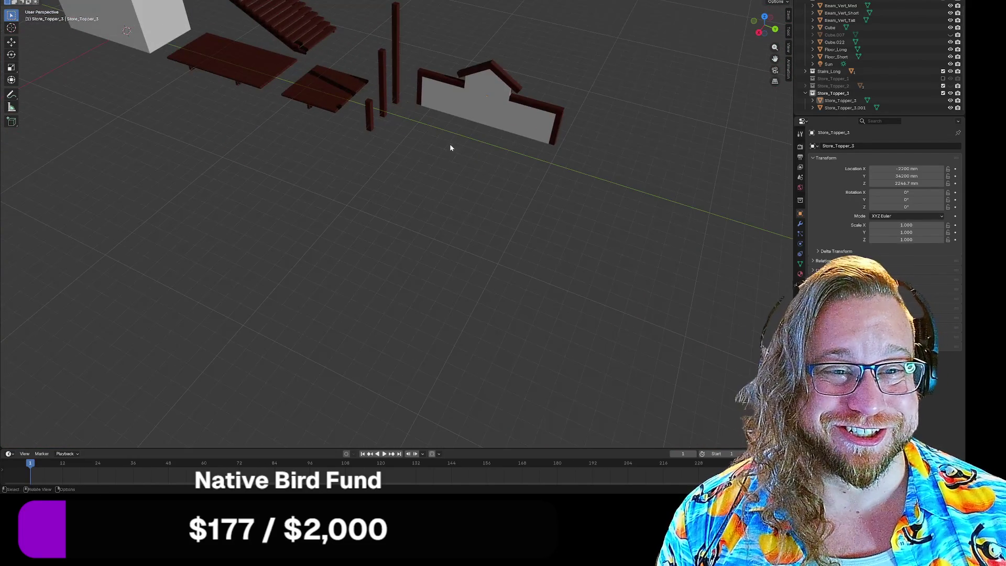
pyautogui.scroll(3, 472, 117)
pyautogui.scroll(-5, 417, 283)
pyautogui.moveTo(456, 236)
pyautogui.mouseDown(button='middle')
pyautogui.moveTo(447, 223)
pyautogui.moveTo(452, 237)
pyautogui.moveTo(458, 227)
pyautogui.mouseUp(button='middle')
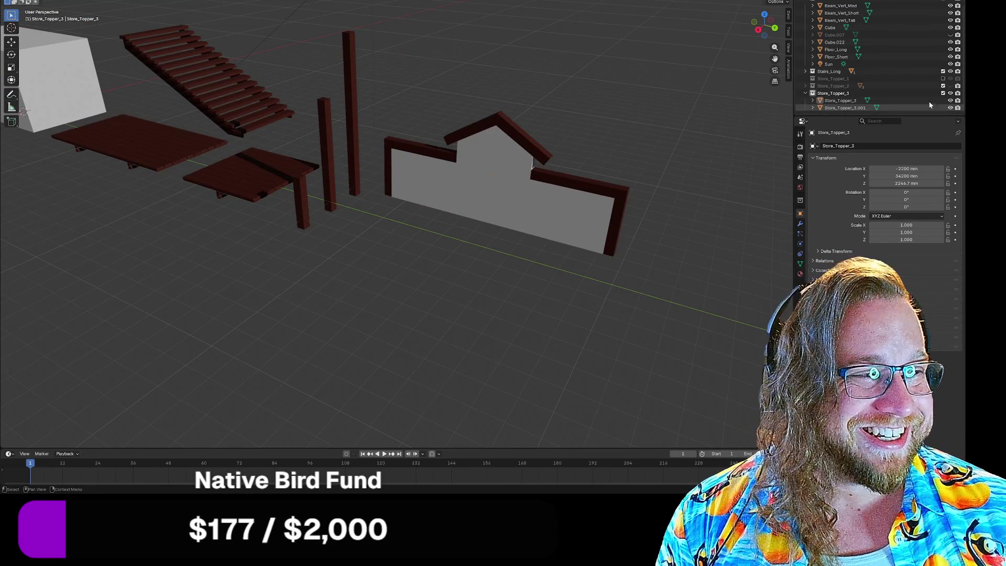
pyautogui.click(944, 86)
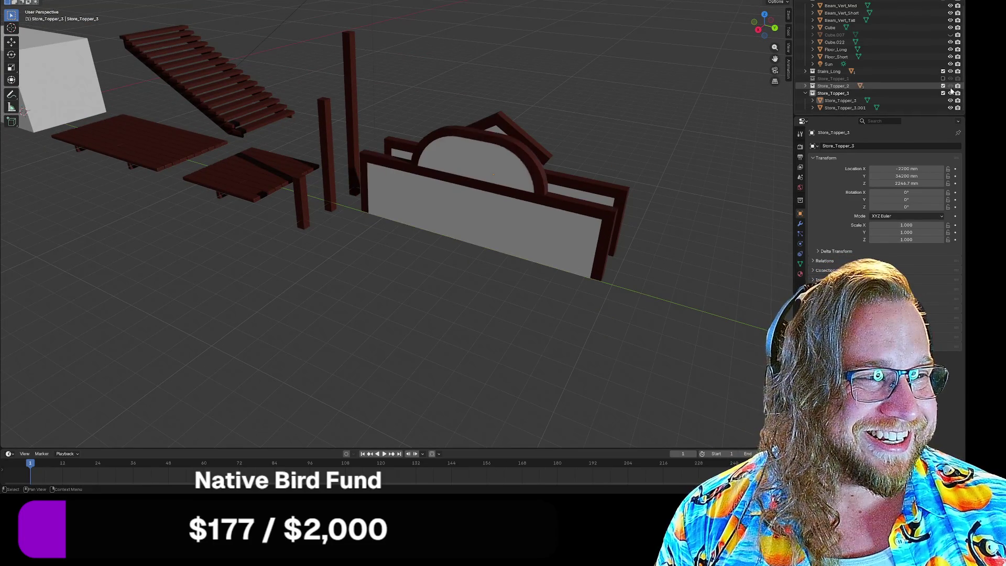
# Show the Store_Topper_1 collection and orbit around the toppers, stairs and floor pieces
pyautogui.click(944, 78)
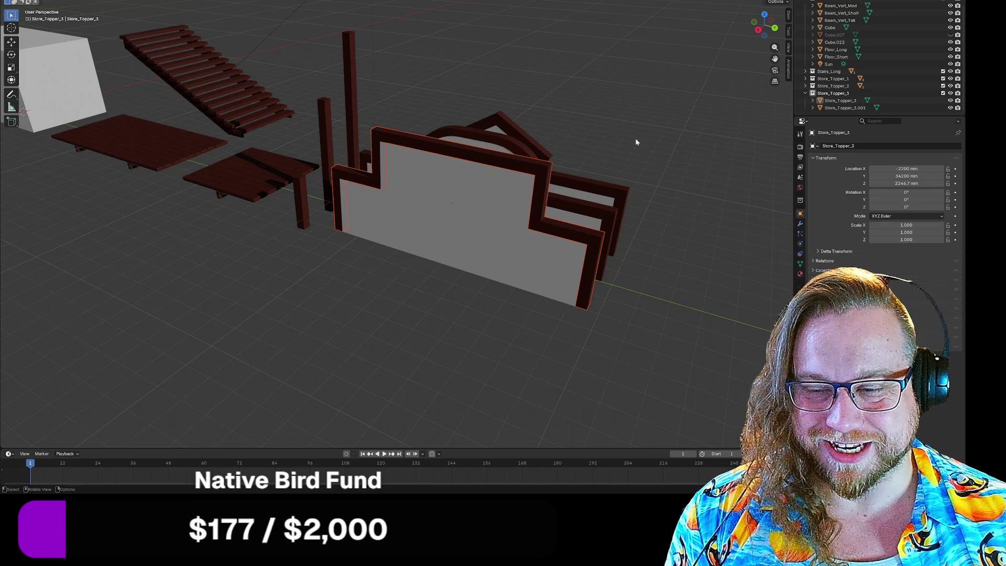
pyautogui.moveTo(653, 133)
pyautogui.mouseDown(button='middle')
pyautogui.moveTo(519, 195)
pyautogui.moveTo(312, 195)
pyautogui.moveTo(407, 184)
pyautogui.moveTo(389, 197)
pyautogui.moveTo(410, 166)
pyautogui.mouseUp(button='middle')
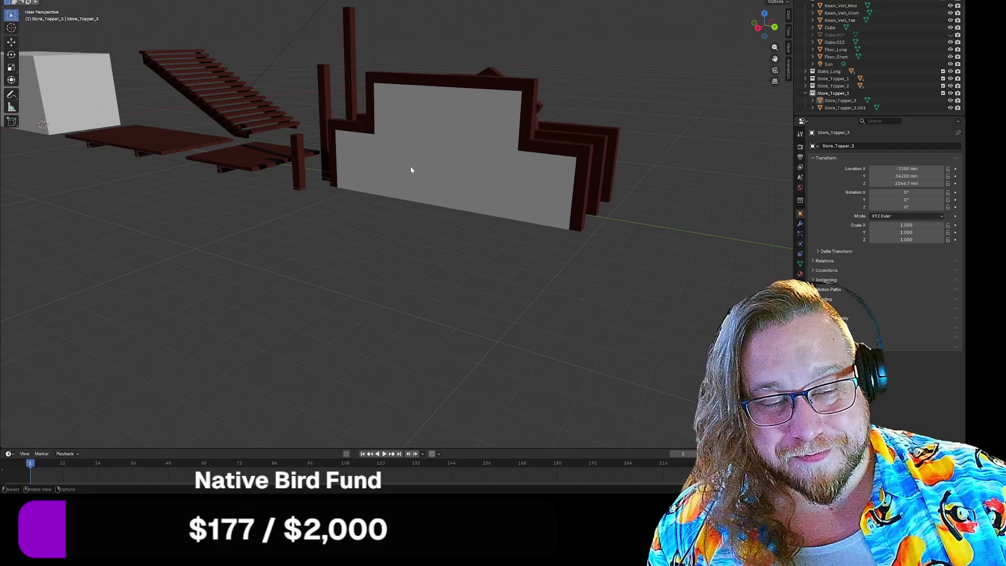
pyautogui.moveTo(454, 240); pyautogui.dragTo(426, 272, button='middle')
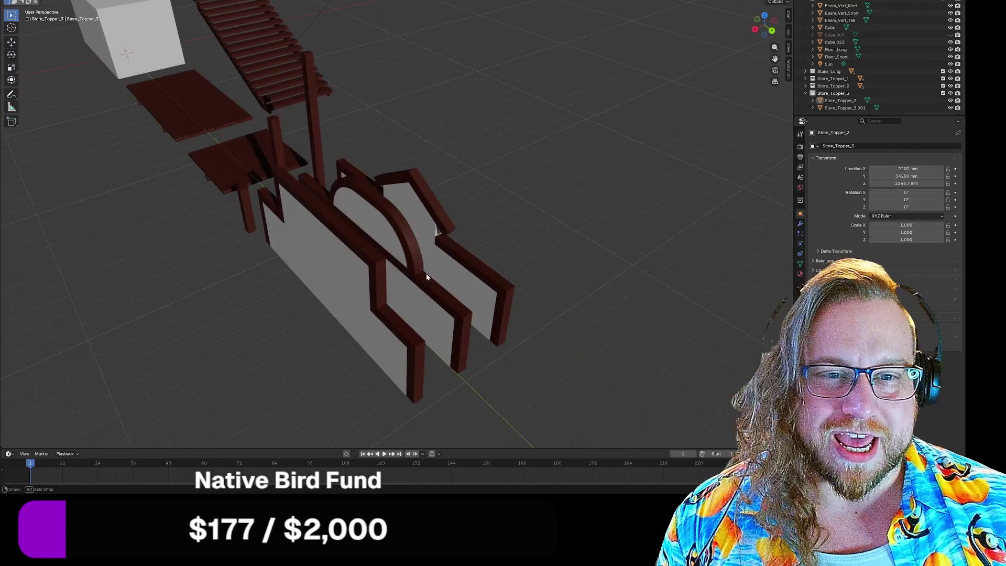
pyautogui.moveTo(176, 241)
pyautogui.mouseDown(button='middle')
pyautogui.moveTo(152, 270)
pyautogui.moveTo(258, 283)
pyautogui.mouseUp(button='middle')
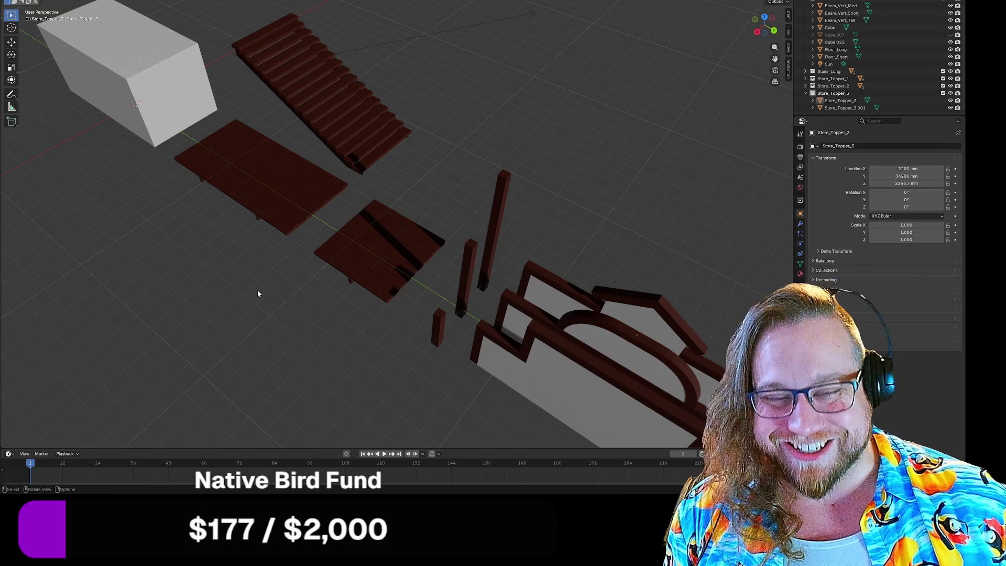
pyautogui.scroll(8, 365, 270)
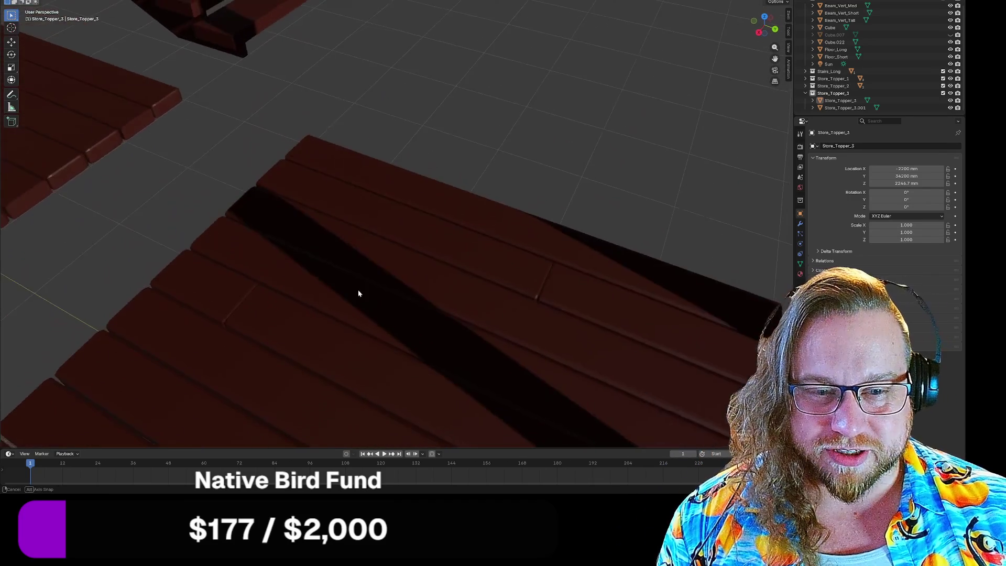
pyautogui.moveTo(360, 292)
pyautogui.keyDown('shift'); pyautogui.mouseDown(button='middle')
pyautogui.moveTo(347, 187)
pyautogui.moveTo(355, 205)
pyautogui.moveTo(331, 218)
pyautogui.moveTo(355, 203)
pyautogui.moveTo(360, 226)
pyautogui.moveTo(369, 209)
pyautogui.moveTo(339, 188)
pyautogui.moveTo(367, 178)
pyautogui.moveTo(376, 206)
pyautogui.moveTo(407, 150)
pyautogui.moveTo(377, 215)
pyautogui.moveTo(385, 186)
pyautogui.moveTo(425, 215)
pyautogui.moveTo(379, 232)
pyautogui.moveTo(388, 223)
pyautogui.mouseUp(button='middle'); pyautogui.keyUp('shift')
pyautogui.scroll(-6, 376, 206)
pyautogui.scroll(4, 376, 206)
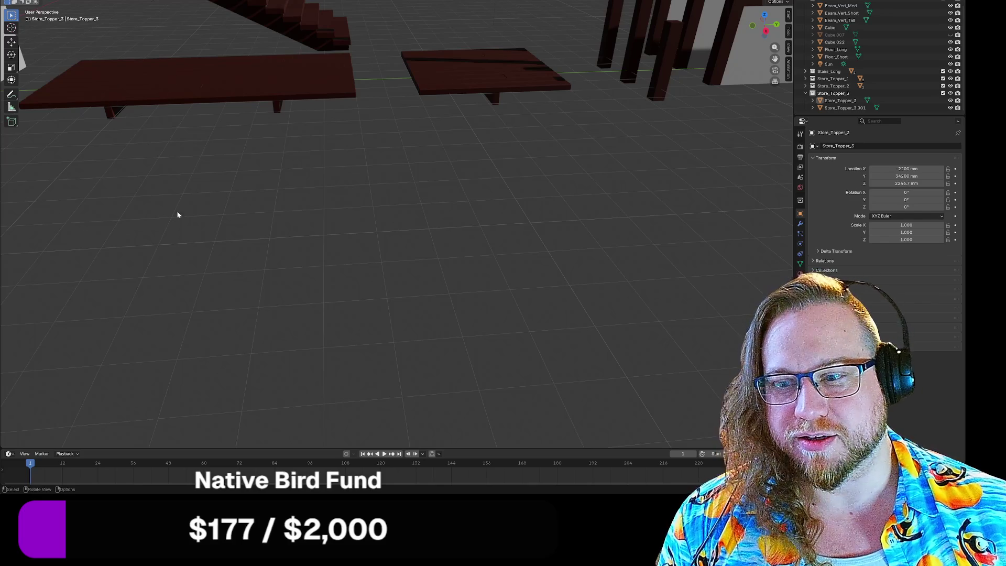
pyautogui.moveTo(179, 270)
pyautogui.mouseDown(button='middle')
pyautogui.moveTo(300, 240)
pyautogui.moveTo(279, 254)
pyautogui.moveTo(275, 235)
pyautogui.moveTo(292, 223)
pyautogui.moveTo(344, 206)
pyautogui.moveTo(519, 247)
pyautogui.moveTo(462, 233)
pyautogui.mouseUp(button='middle')
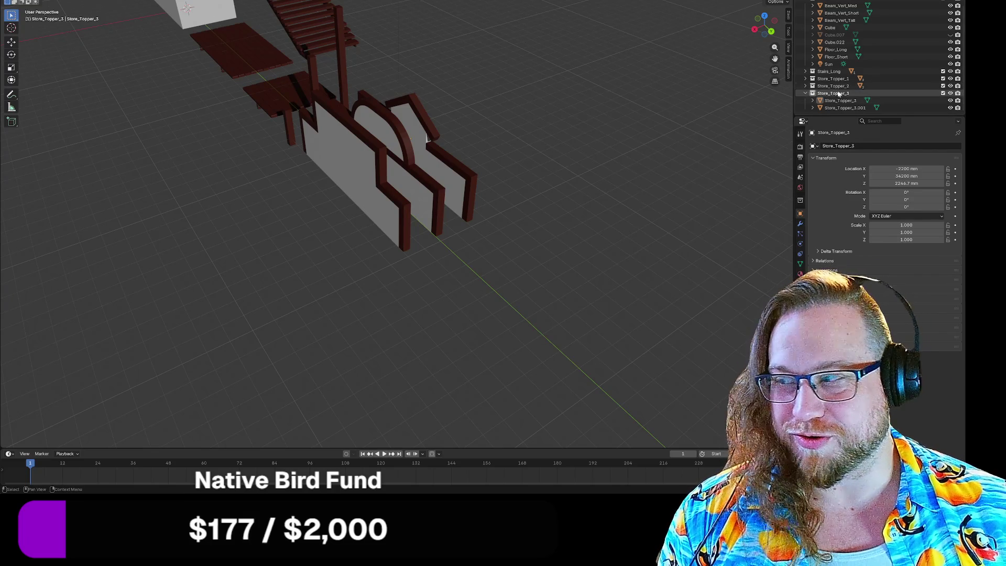
# Collapse the Store_Topper_3 collection, orbit the scene, and unhide Cube.007
pyautogui.click(805, 93)
pyautogui.moveTo(659, 68)
pyautogui.mouseDown(button='middle')
pyautogui.moveTo(473, 144)
pyautogui.moveTo(540, 133)
pyautogui.moveTo(501, 74)
pyautogui.moveTo(564, 161)
pyautogui.moveTo(538, 160)
pyautogui.mouseUp(button='middle')
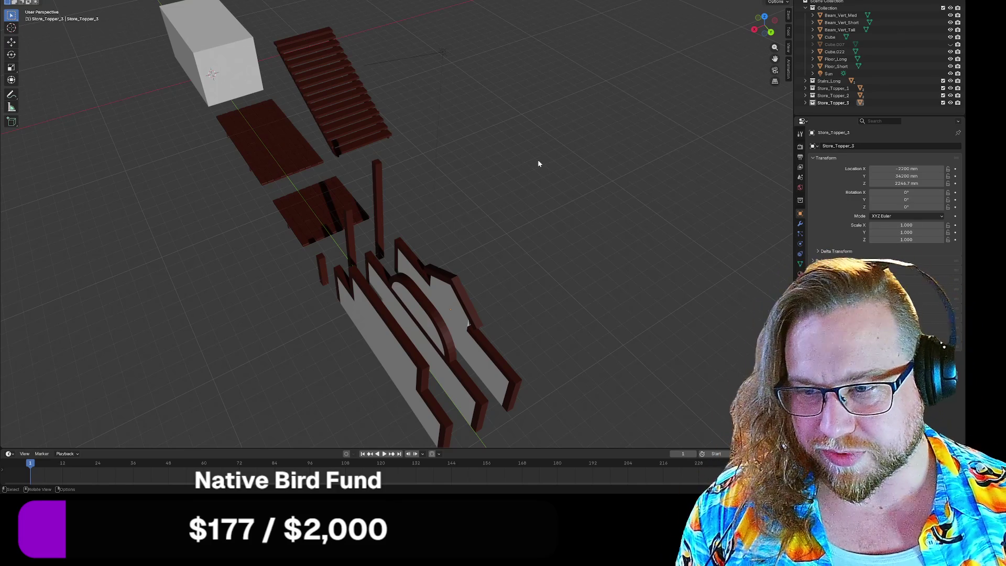
pyautogui.moveTo(539, 218)
pyautogui.mouseDown(button='middle')
pyautogui.moveTo(560, 256)
pyautogui.moveTo(554, 248)
pyautogui.mouseUp(button='middle')
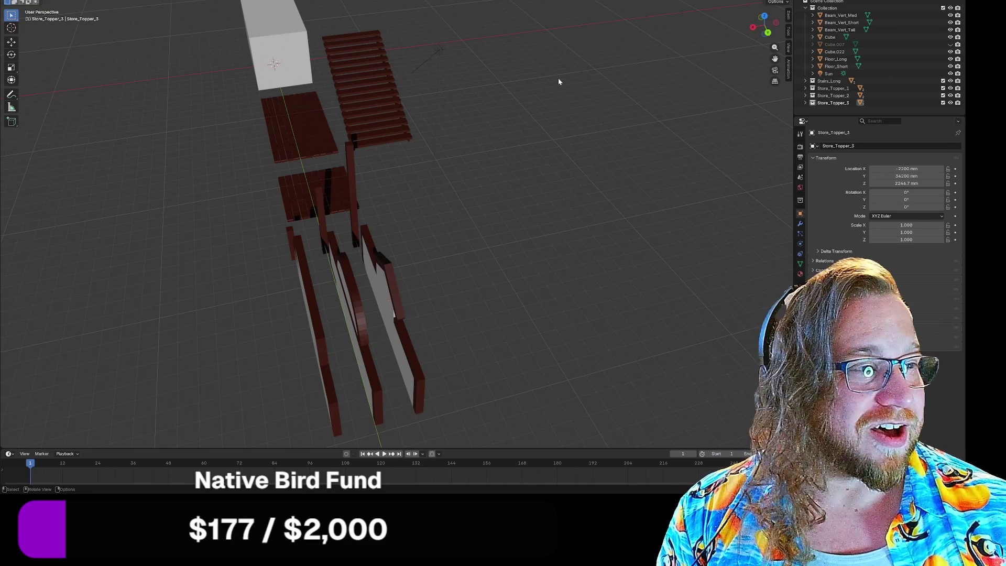
pyautogui.click(951, 44)
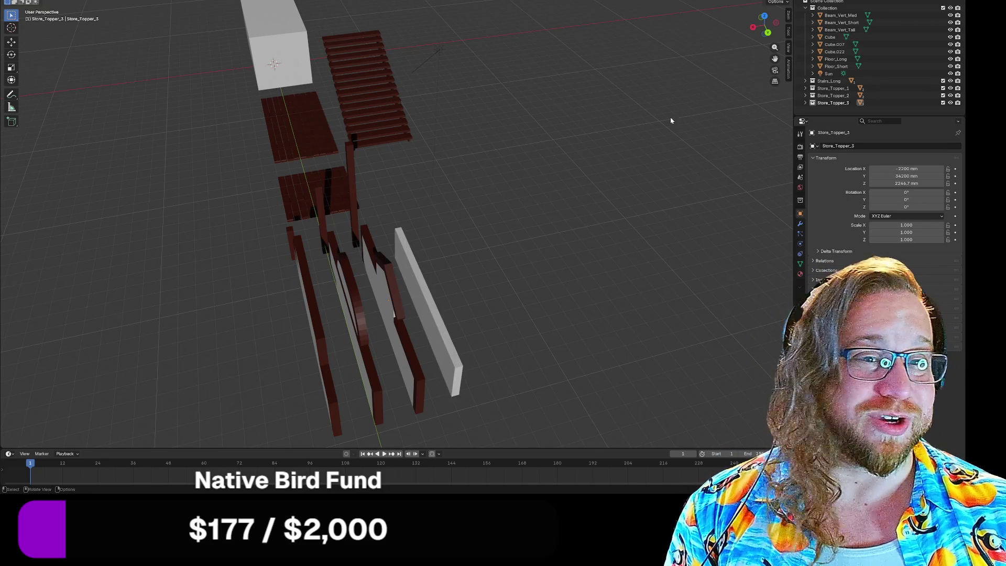
# Orbit and zoom in around the store toppers and the grey slab
pyautogui.moveTo(521, 234)
pyautogui.mouseDown(button='middle')
pyautogui.moveTo(518, 218)
pyautogui.moveTo(477, 212)
pyautogui.mouseUp(button='middle')
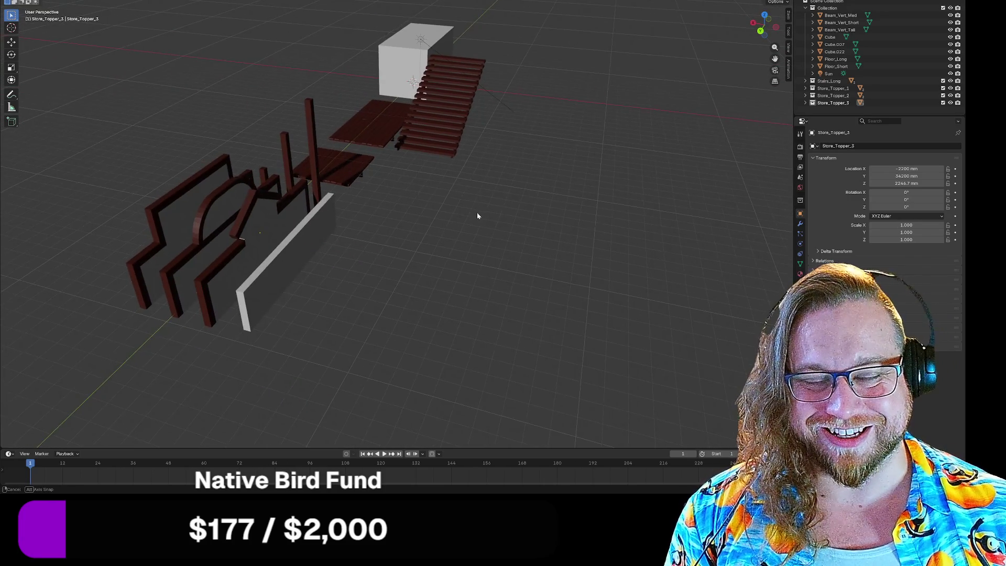
pyautogui.scroll(3, 428, 239)
pyautogui.moveTo(429, 239); pyautogui.dragTo(533, 212, button='middle')
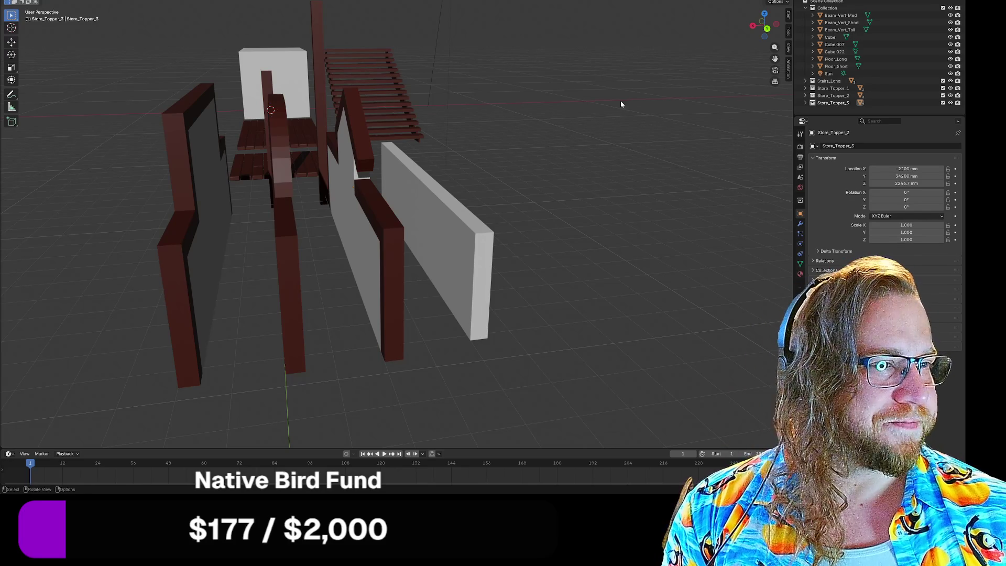
# Create a new collection named Store_Topper_4 in the Outliner
pyautogui.rightClick(825, 106)
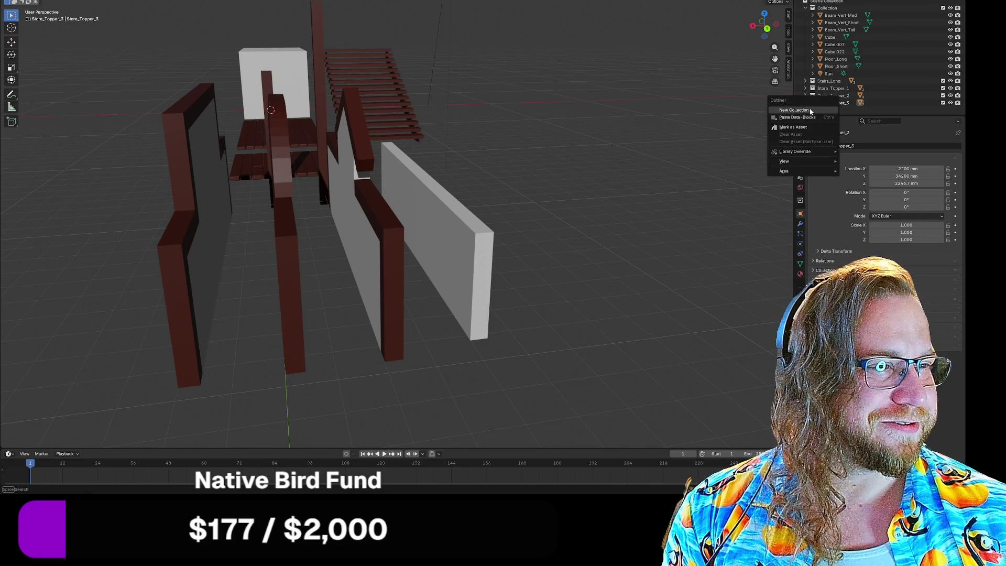
pyautogui.click(811, 111)
pyautogui.doubleClick(828, 108)
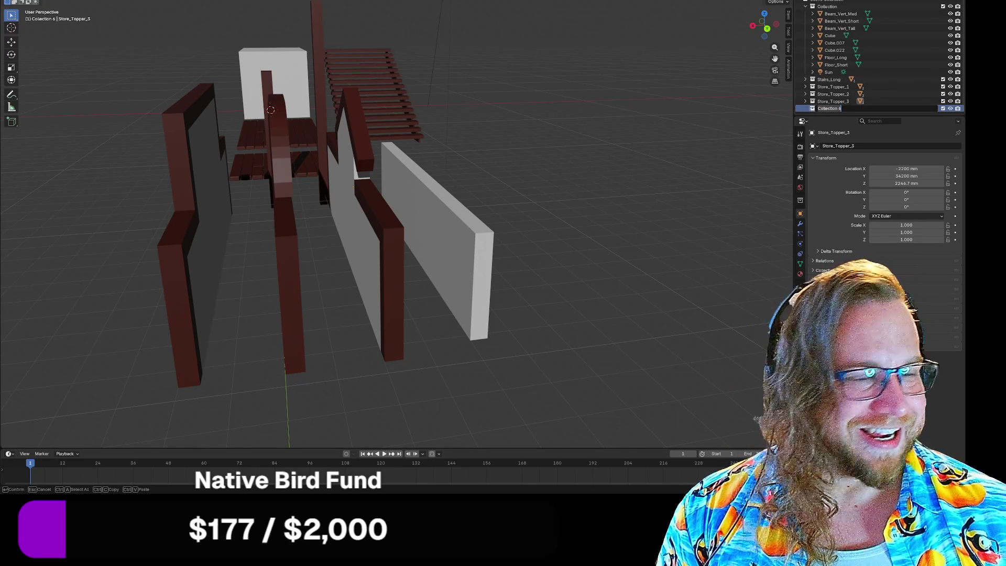
pyautogui.write('Store')
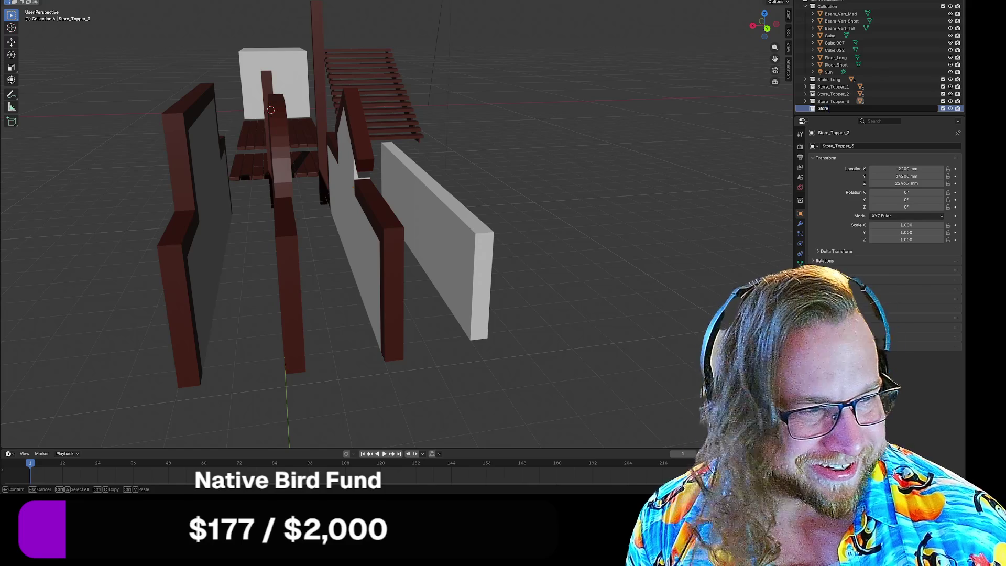
pyautogui.write('_')
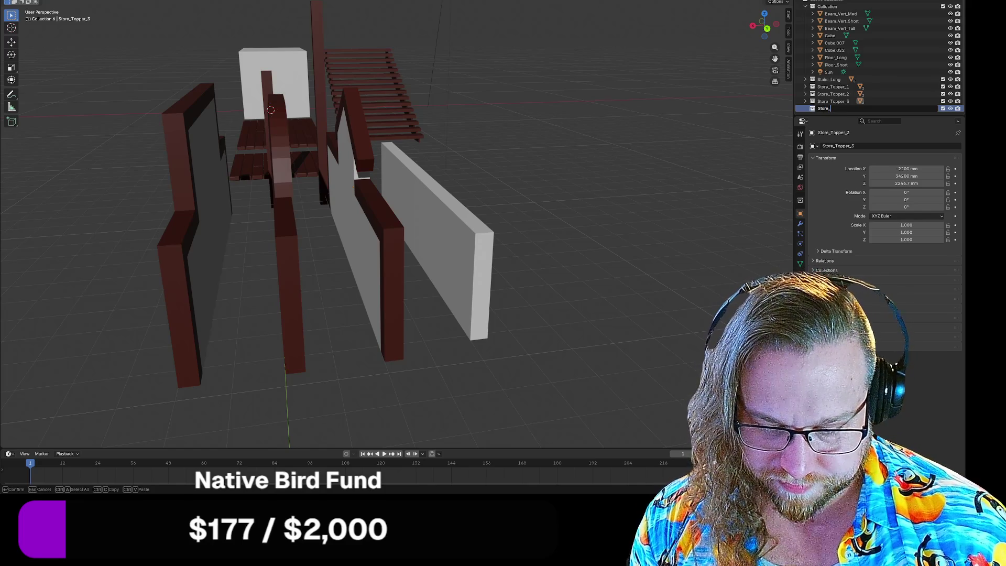
pyautogui.write('Topper')
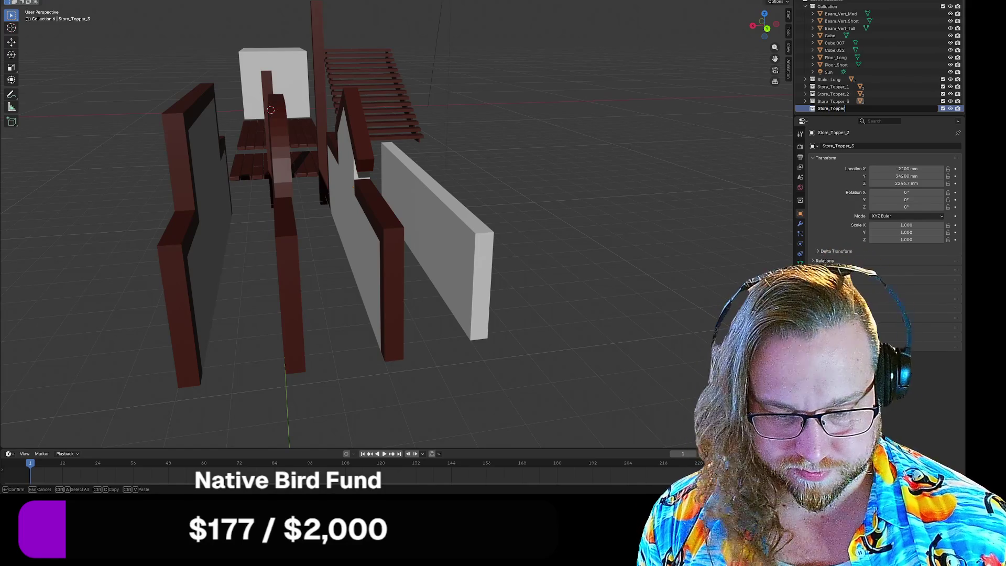
pyautogui.write('_4')
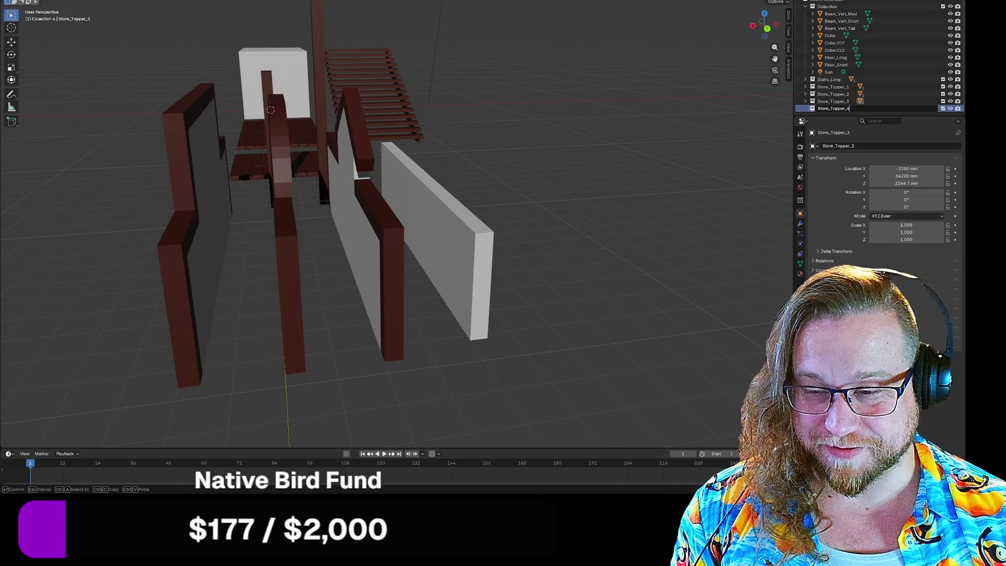
pyautogui.press('Return')
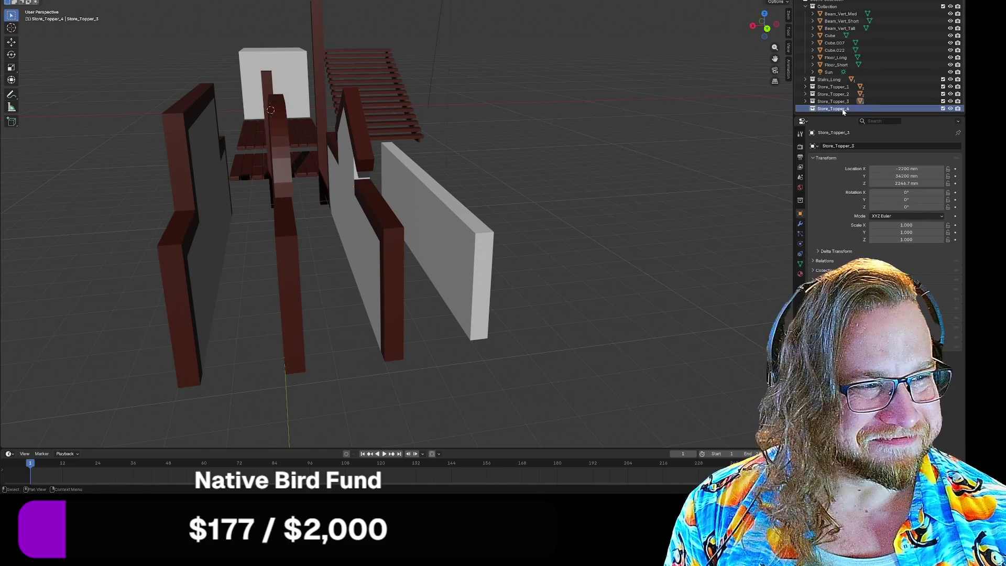
# Move Cube.007 into Store_Topper_4 and collapse that collection
pyautogui.click(951, 43)
pyautogui.click(951, 43)
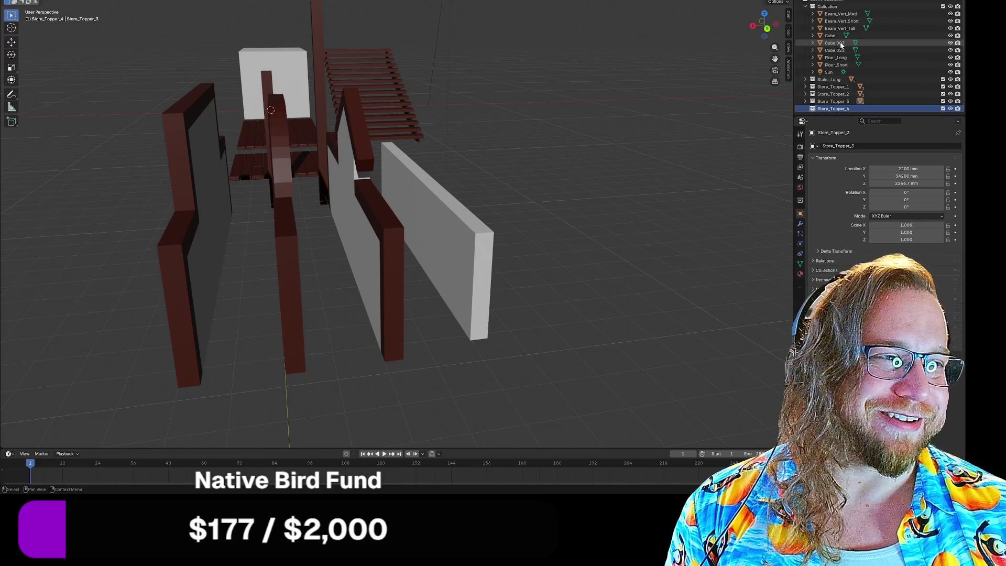
pyautogui.click(950, 44)
pyautogui.click(950, 43)
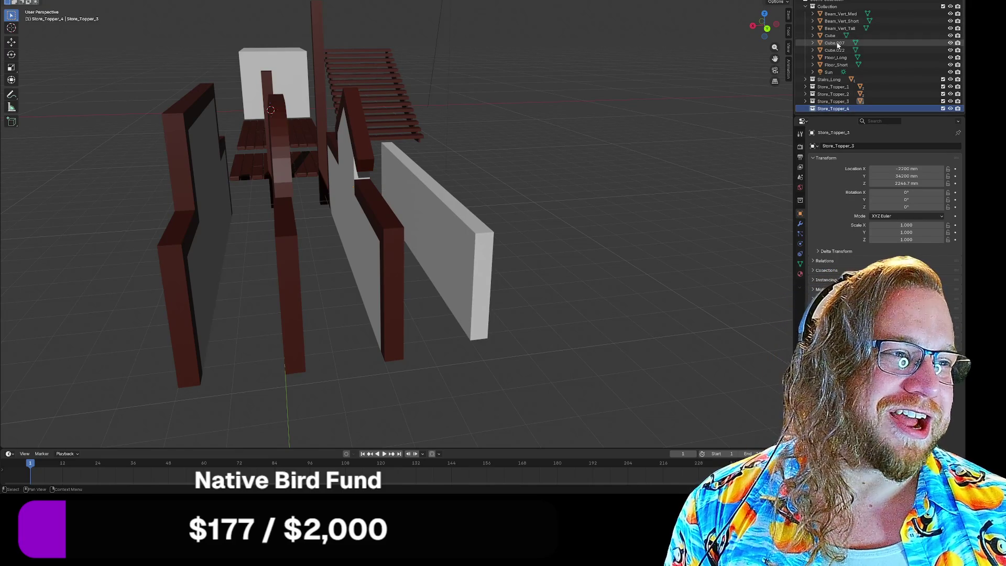
pyautogui.moveTo(838, 43); pyautogui.dragTo(834, 109)
pyautogui.click(805, 101)
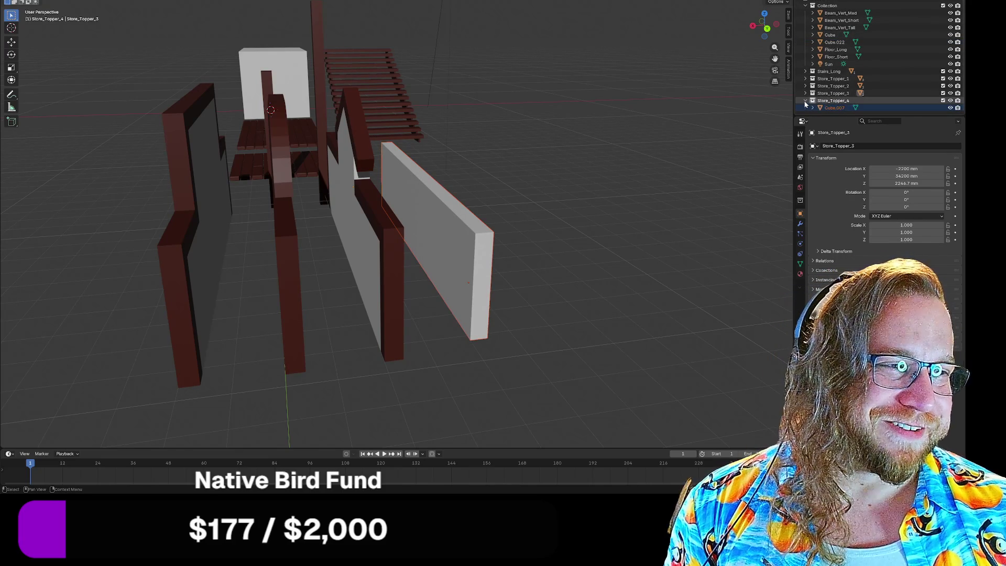
pyautogui.click(805, 102)
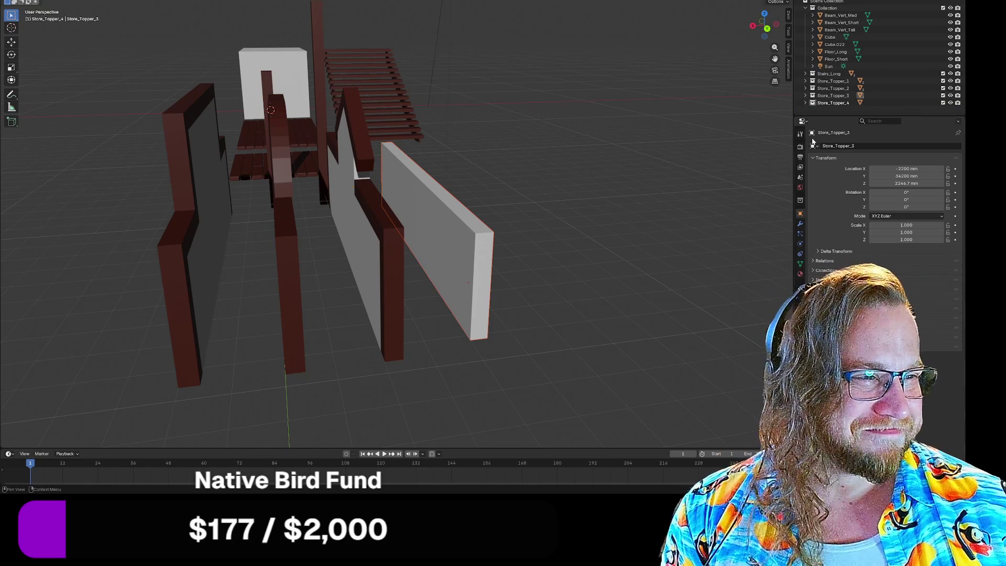
pyautogui.moveTo(750, 127); pyautogui.dragTo(697, 198, button='middle')
pyautogui.scroll(3, 630, 188)
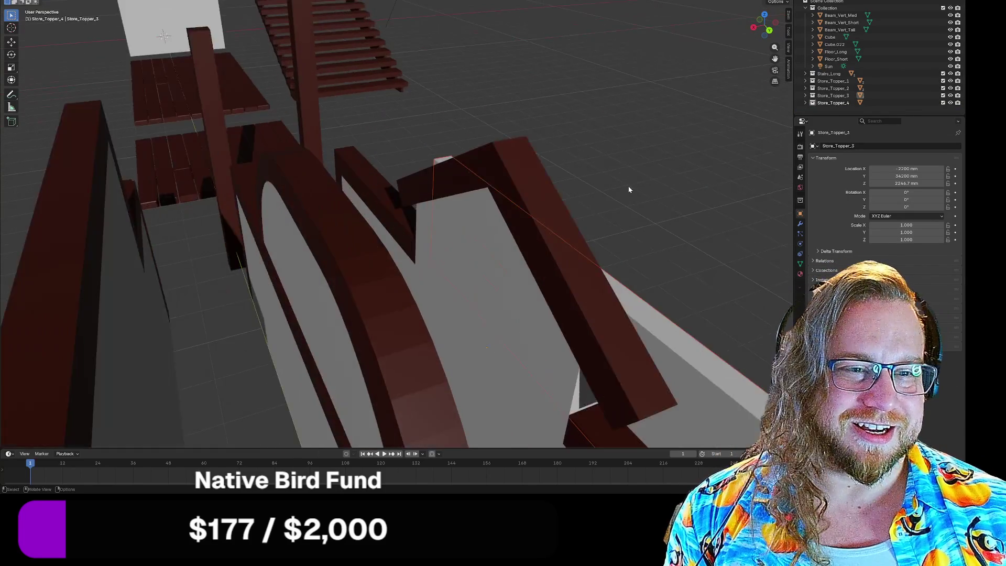
pyautogui.scroll(-4, 615, 164)
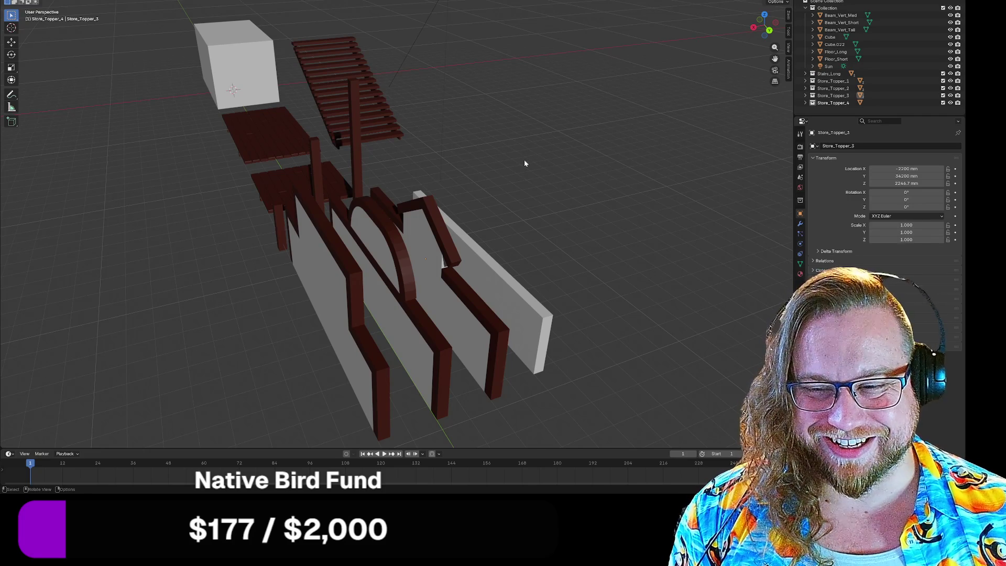
pyautogui.scroll(3, 523, 183)
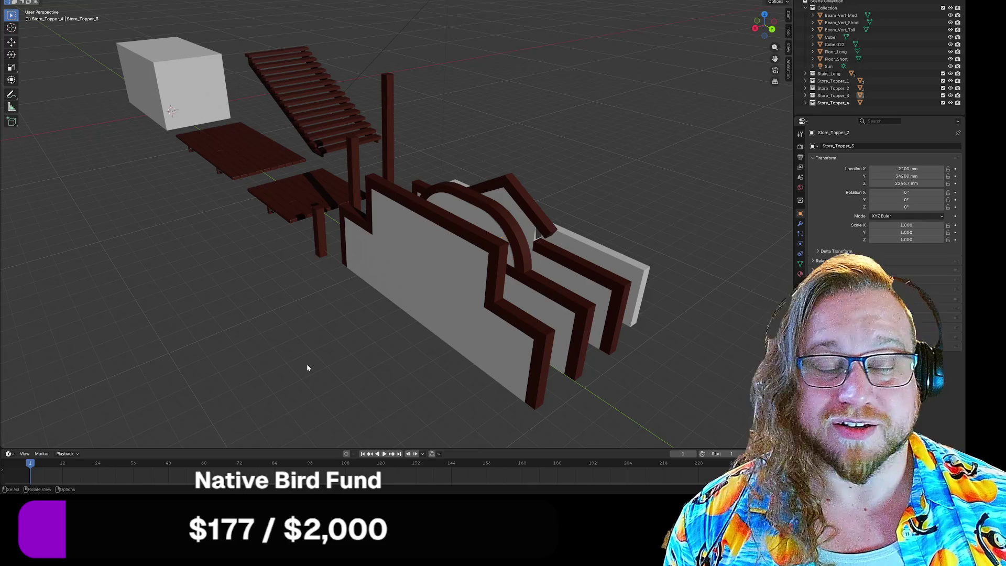
pyautogui.moveTo(268, 356)
pyautogui.mouseDown(button='middle')
pyautogui.moveTo(342, 366)
pyautogui.moveTo(314, 360)
pyautogui.mouseUp(button='middle')
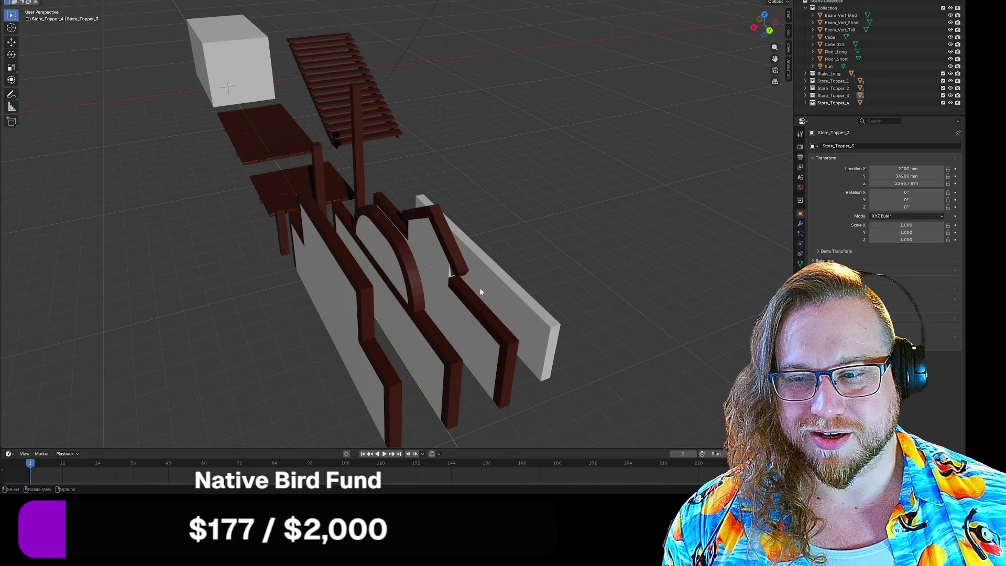
pyautogui.moveTo(555, 259); pyautogui.dragTo(536, 256, button='middle')
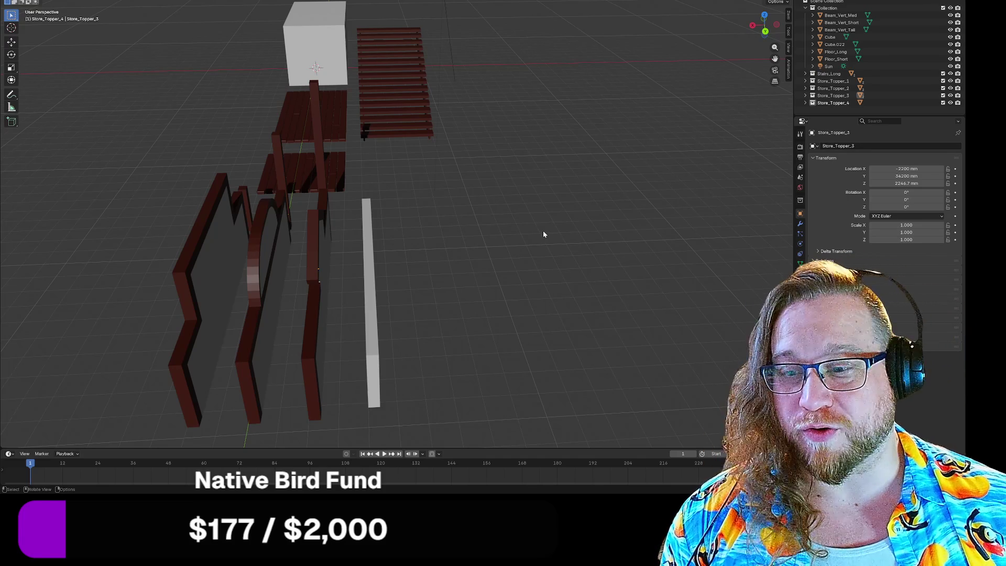
pyautogui.scroll(-3, 426, 267)
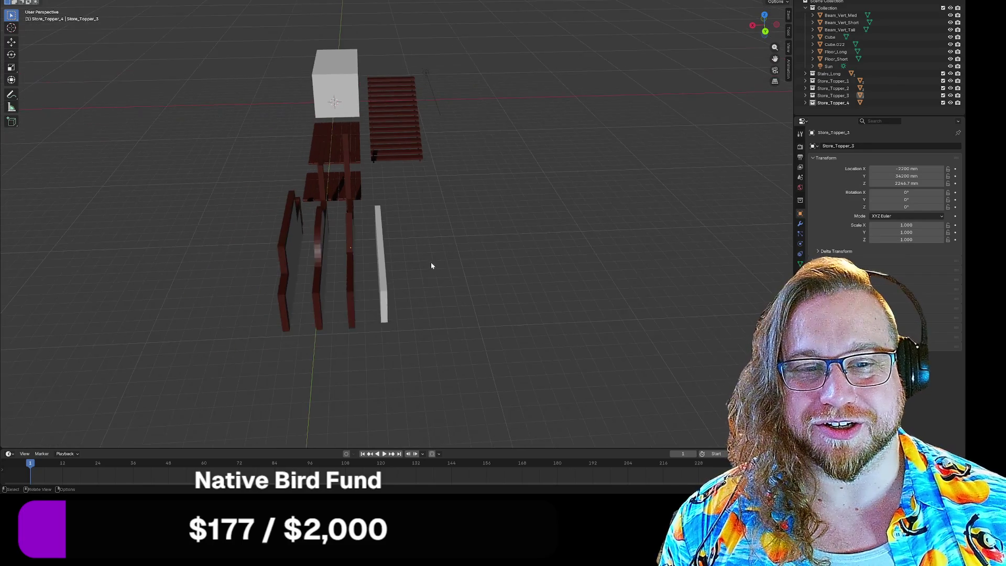
pyautogui.moveTo(431, 267); pyautogui.dragTo(481, 263, button='middle')
pyautogui.scroll(5, 481, 264)
pyautogui.scroll(2, 481, 265)
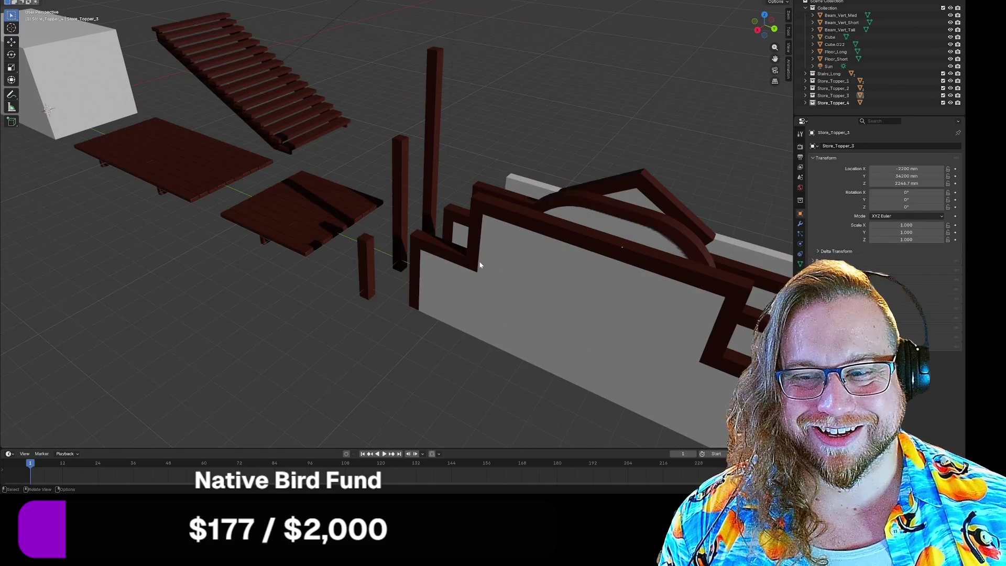
pyautogui.scroll(-8, 480, 264)
pyautogui.press('a')
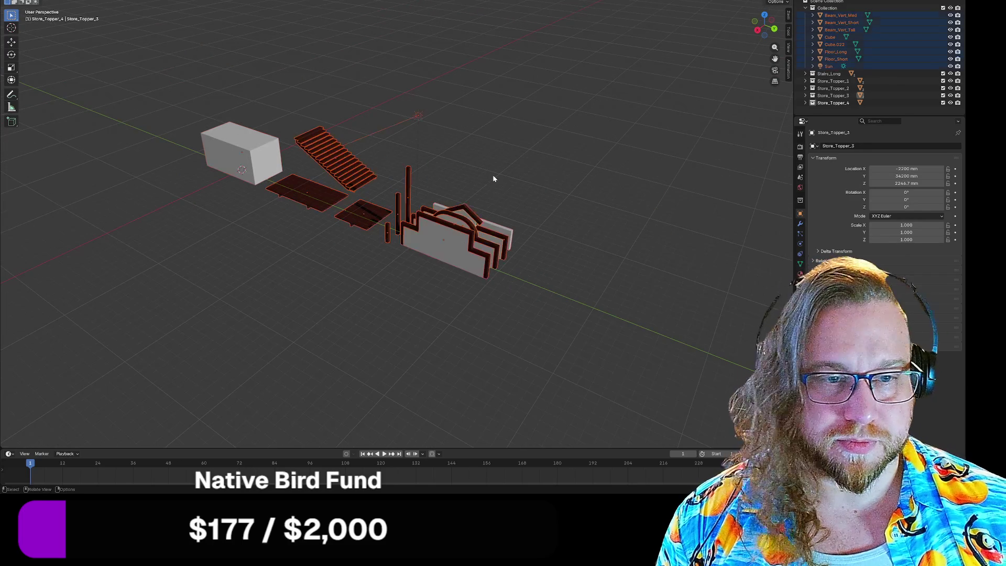
# Select every object, apply All Transforms with Ctrl+A, then deselect everything
pyautogui.rightClick(492, 174)
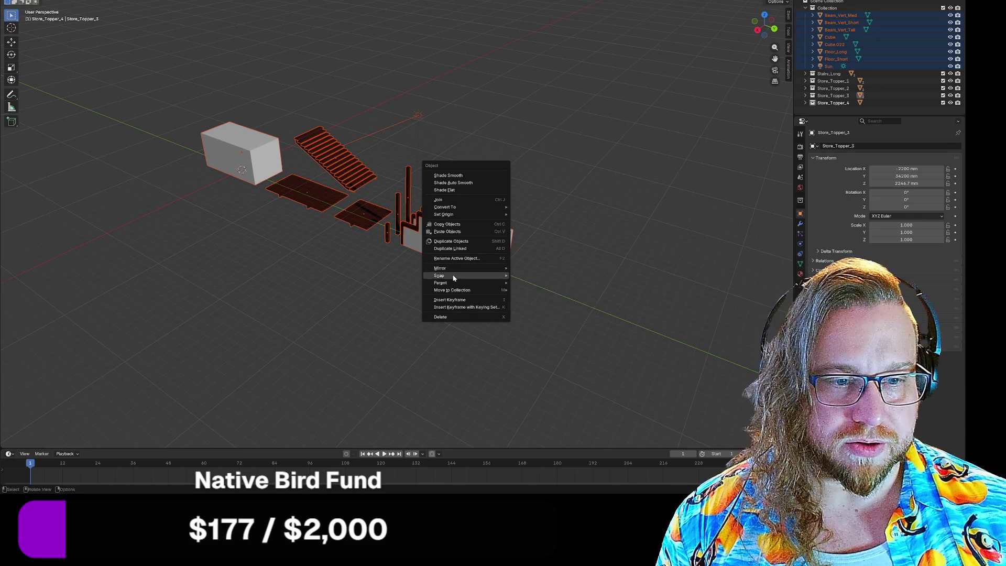
pyautogui.moveTo(455, 290)
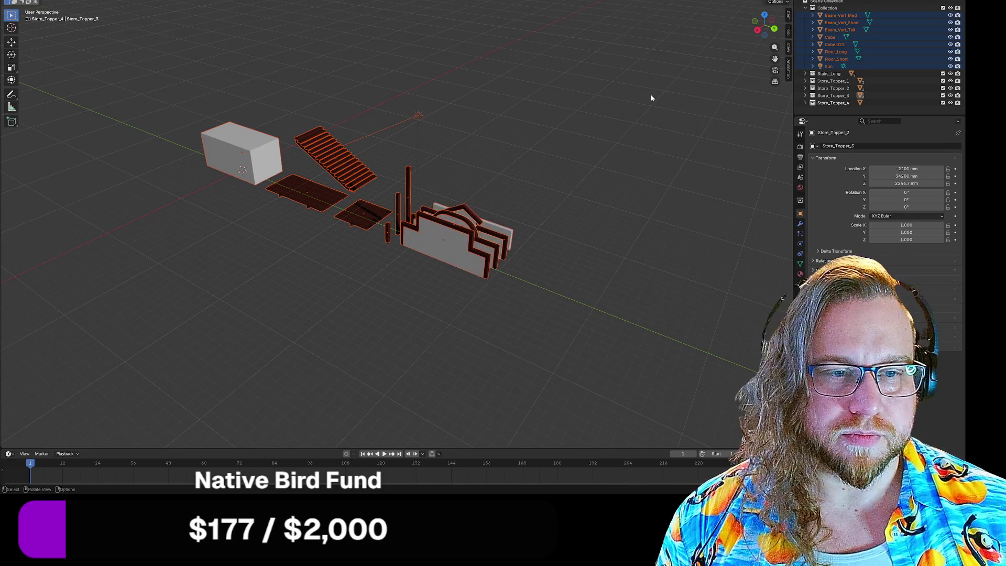
pyautogui.hotkey('alt', 'a')
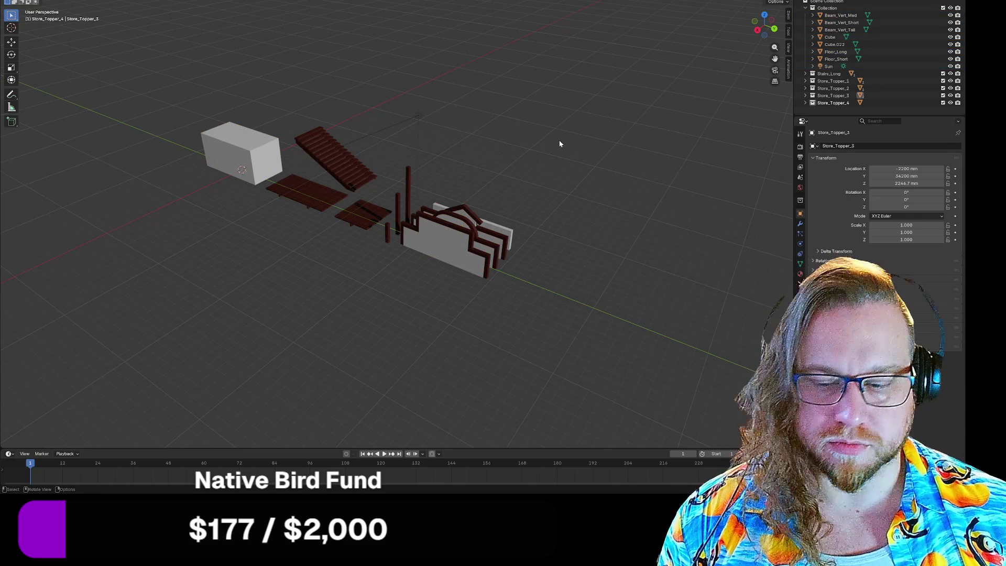
pyautogui.press('Tab')
pyautogui.press('Tab')
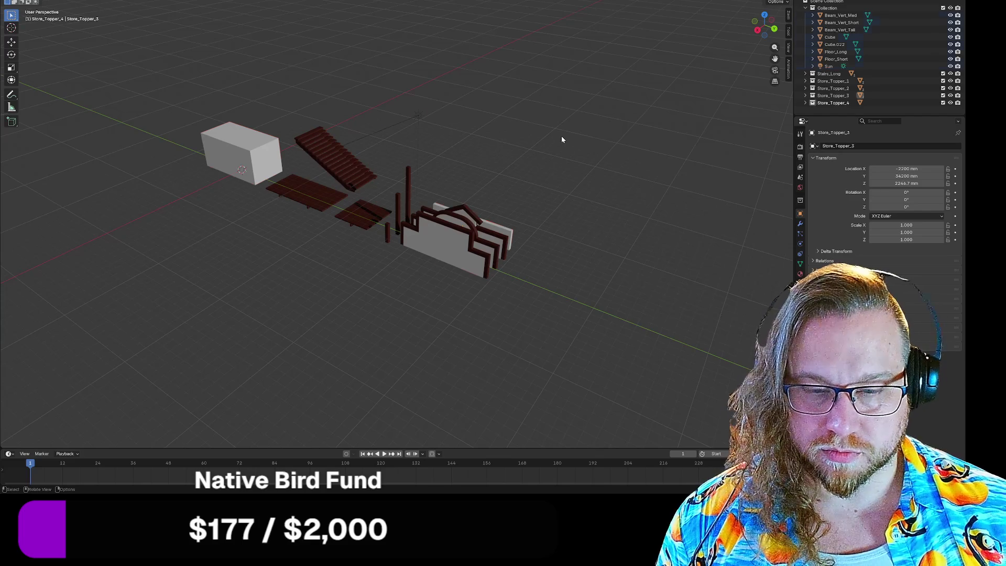
pyautogui.press('a')
pyautogui.hotkey('ctrl', 'a')
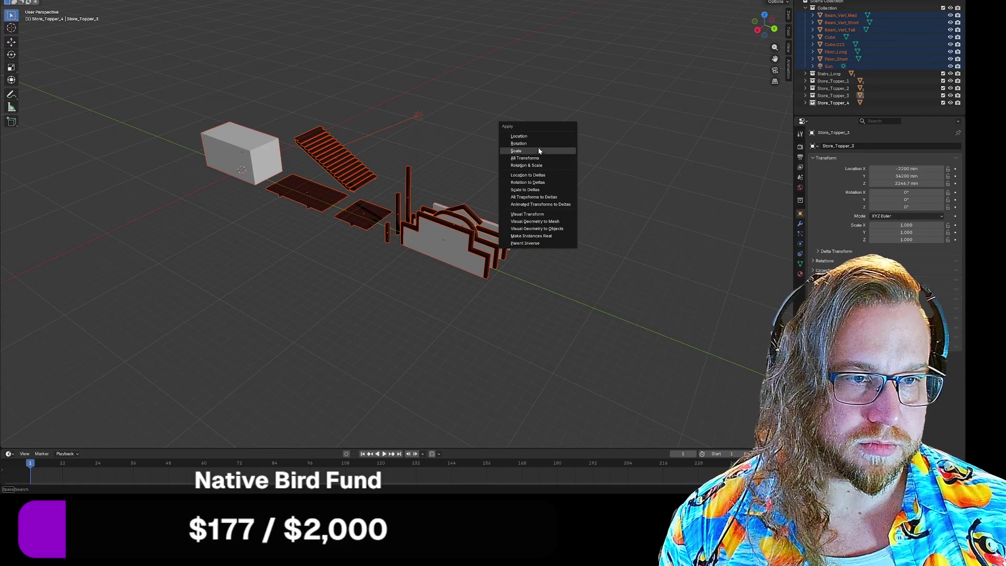
pyautogui.click(541, 159)
pyautogui.hotkey('alt', 'a')
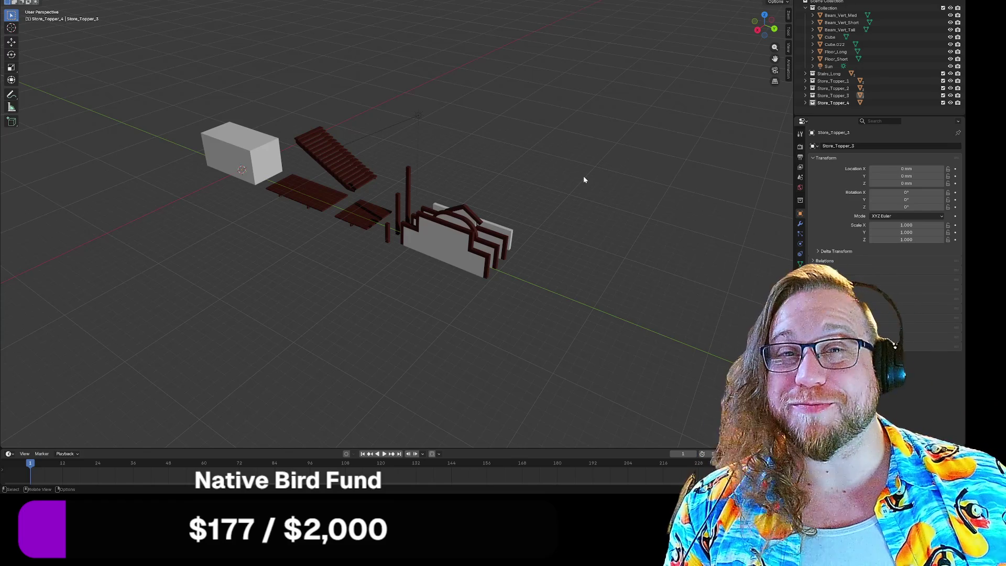
pyautogui.scroll(4, 524, 181)
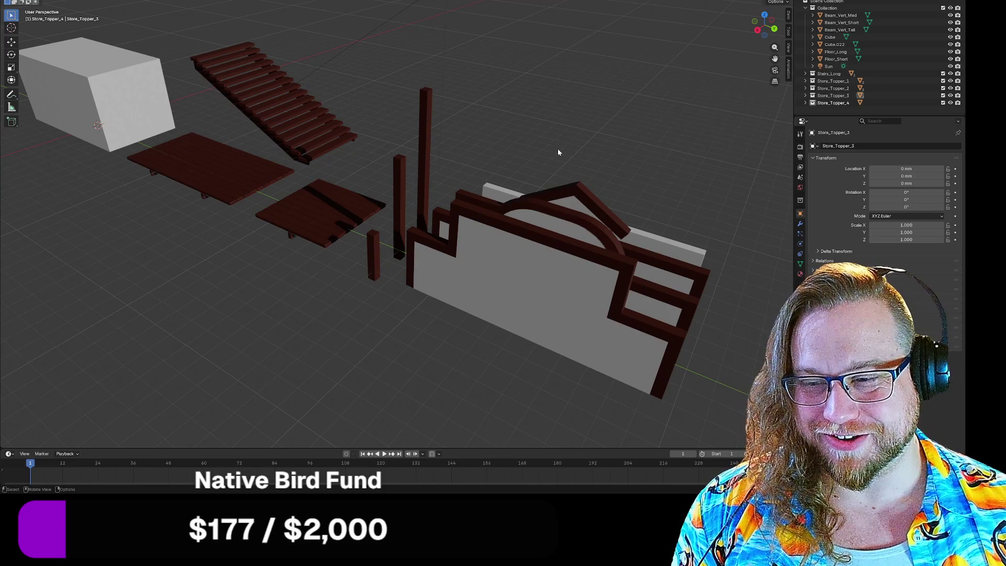
pyautogui.moveTo(590, 164)
pyautogui.mouseDown(button='middle')
pyautogui.moveTo(534, 160)
pyautogui.moveTo(587, 157)
pyautogui.moveTo(566, 153)
pyautogui.mouseUp(button='middle')
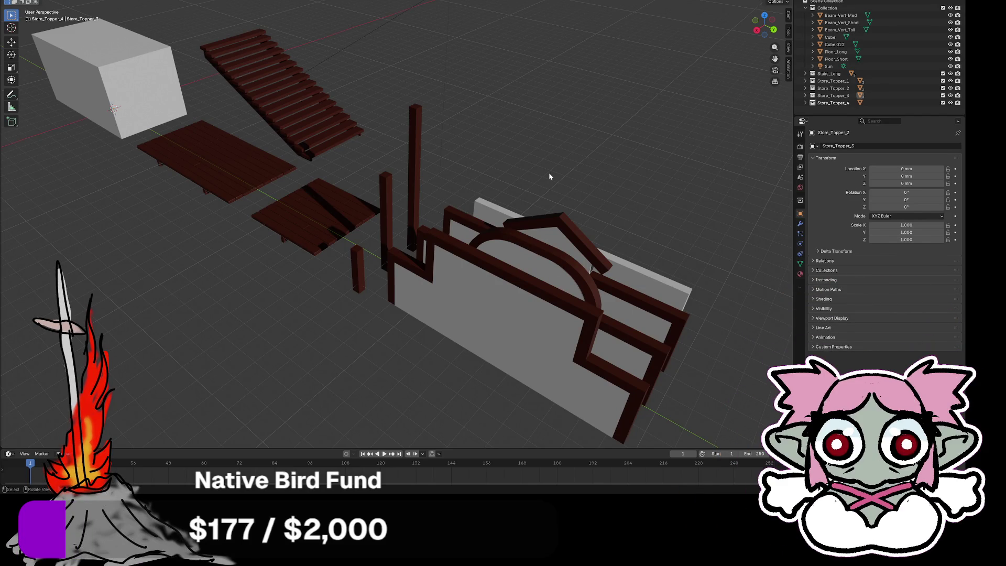
pyautogui.moveTo(605, 170)
pyautogui.mouseDown(button='middle')
pyautogui.moveTo(523, 99)
pyautogui.moveTo(500, 99)
pyautogui.mouseUp(button='middle')
# Select Stairs_Steps and bevel all of its edges in Edit Mode
pyautogui.click(260, 109)
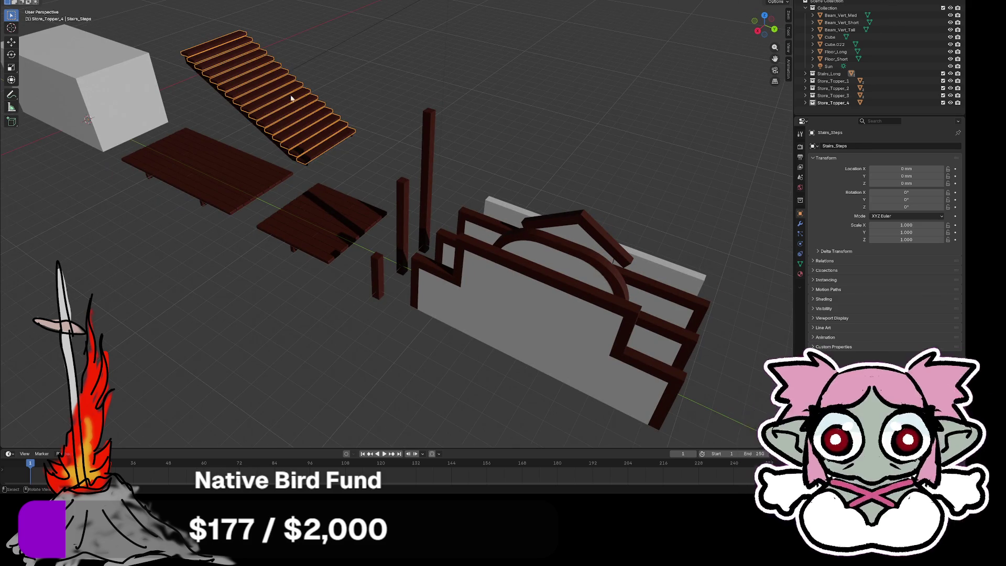
pyautogui.scroll(5, 260, 109)
pyautogui.moveTo(259, 110)
pyautogui.keyDown('shift'); pyautogui.mouseDown(button='middle')
pyautogui.moveTo(360, 120)
pyautogui.moveTo(602, 318)
pyautogui.mouseUp(button='middle'); pyautogui.keyUp('shift')
pyautogui.press('Tab')
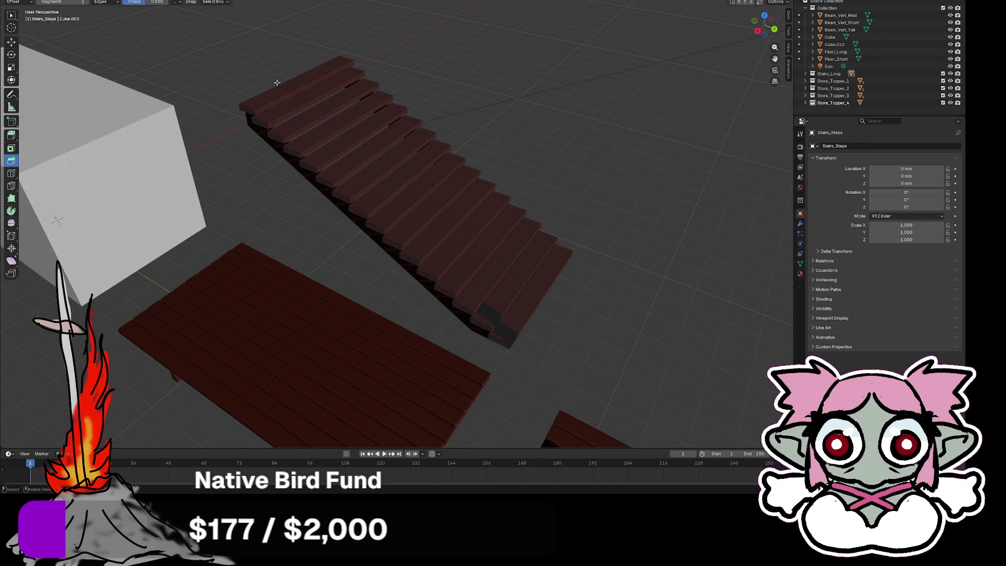
pyautogui.press('a')
pyautogui.hotkey('ctrl', 'b')
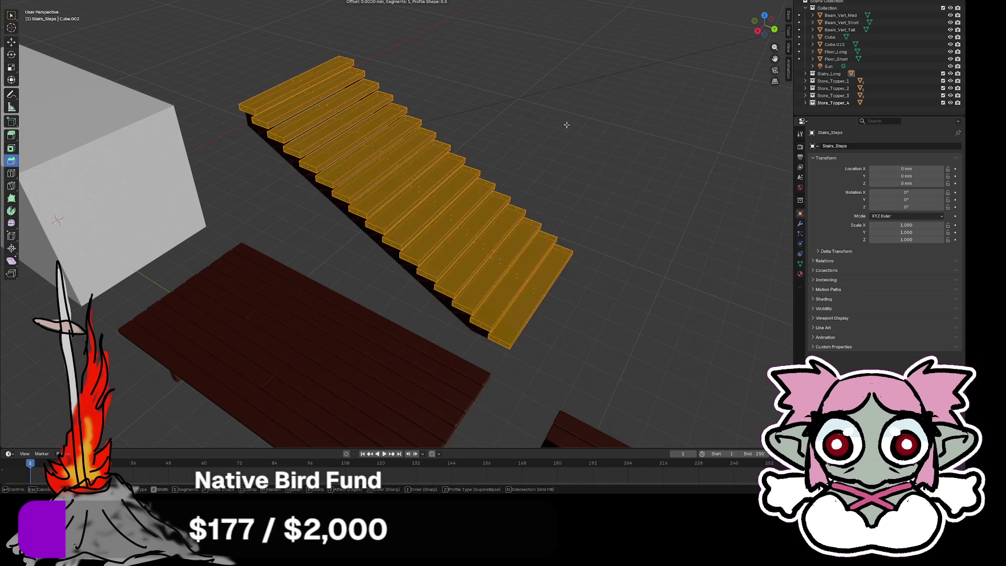
pyautogui.click(558, 226)
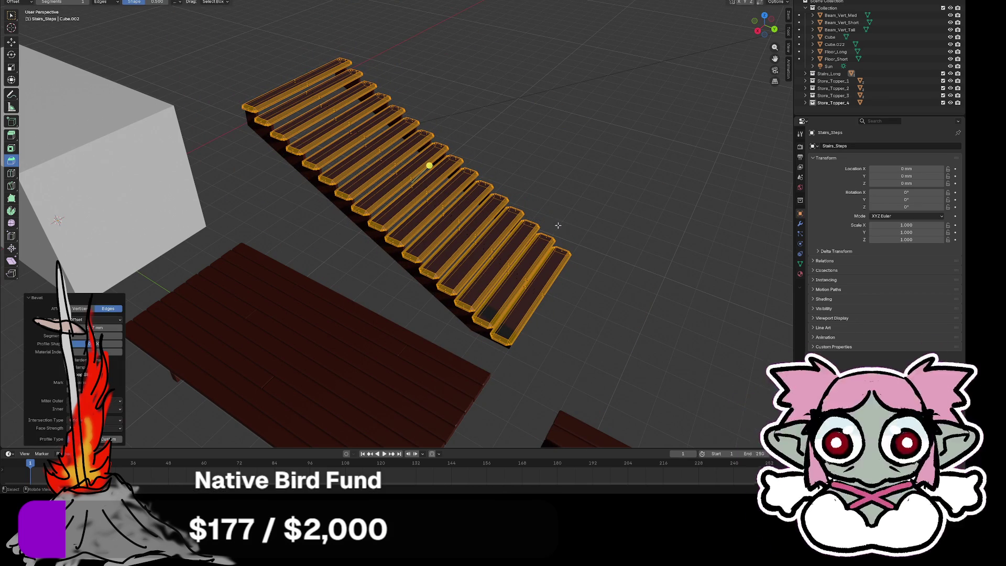
# Reduce the bevel Width in the redo panel and return to Object Mode
pyautogui.click(104, 328)
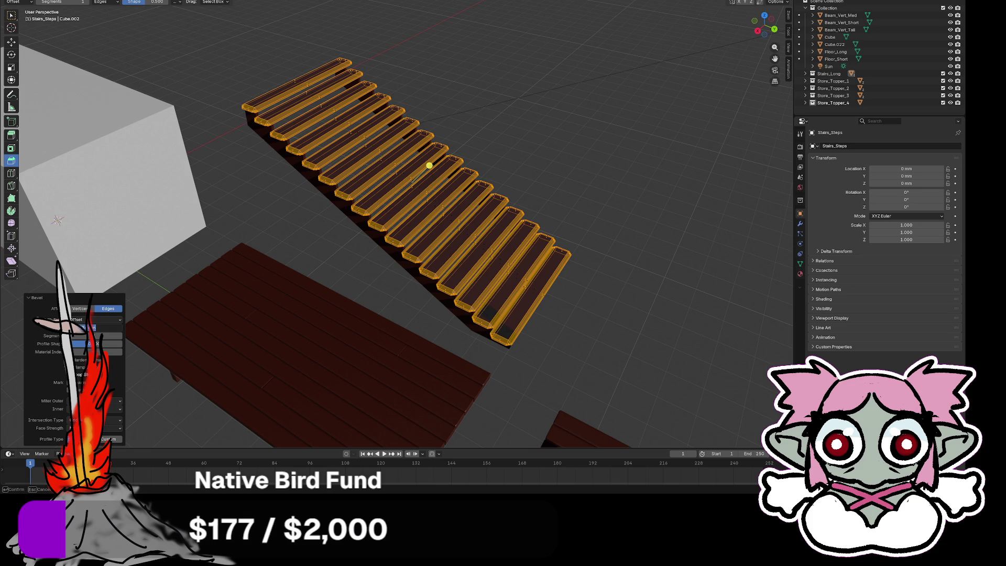
pyautogui.press('BackSpace')
pyautogui.press('Return')
pyautogui.scroll(5, 354, 221)
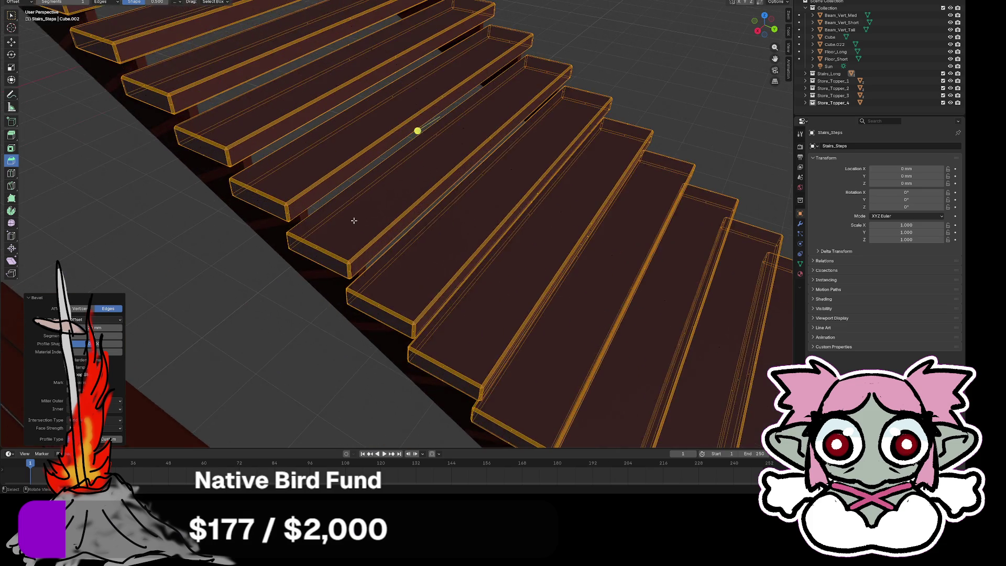
pyautogui.scroll(2, 354, 220)
pyautogui.scroll(-1, 224, 338)
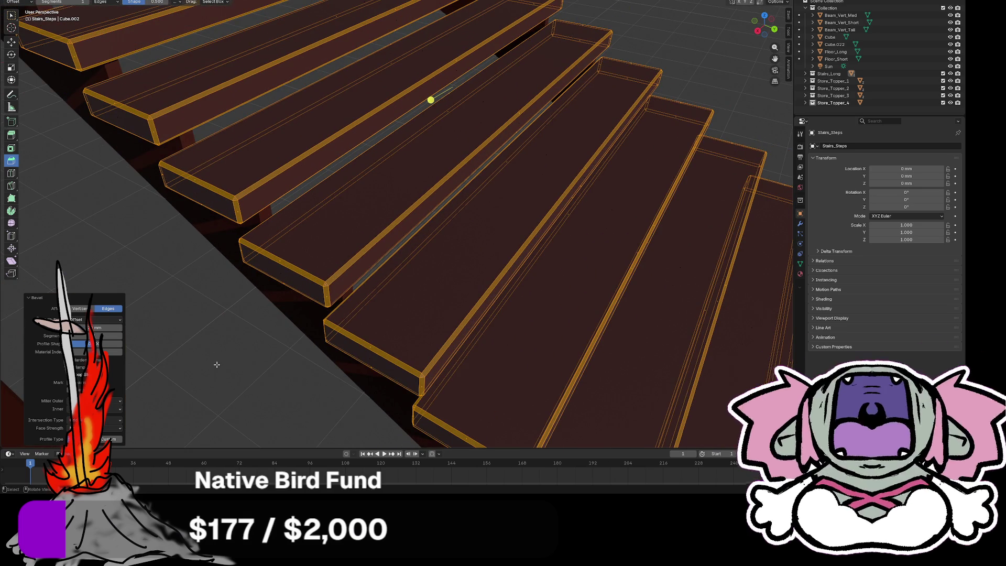
pyautogui.press('Tab')
pyautogui.scroll(-5, 217, 365)
pyautogui.moveTo(231, 351)
pyautogui.mouseDown(button='middle')
pyautogui.moveTo(361, 302)
pyautogui.moveTo(414, 313)
pyautogui.moveTo(416, 281)
pyautogui.moveTo(467, 268)
pyautogui.moveTo(465, 243)
pyautogui.moveTo(439, 281)
pyautogui.moveTo(436, 270)
pyautogui.mouseUp(button='middle')
pyautogui.scroll(2, 360, 305)
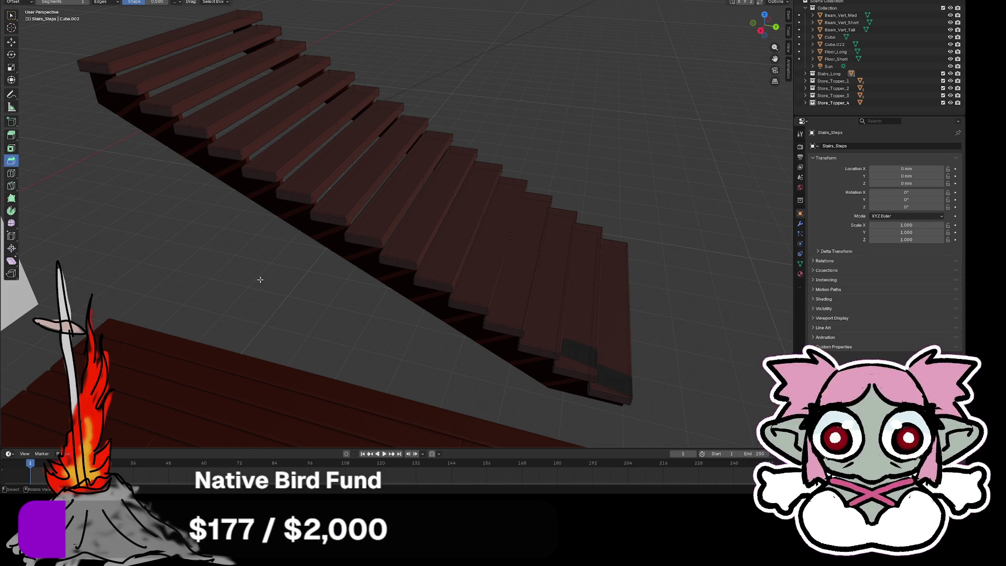
pyautogui.press('Tab')
pyautogui.moveTo(274, 292); pyautogui.dragTo(262, 291, button='middle')
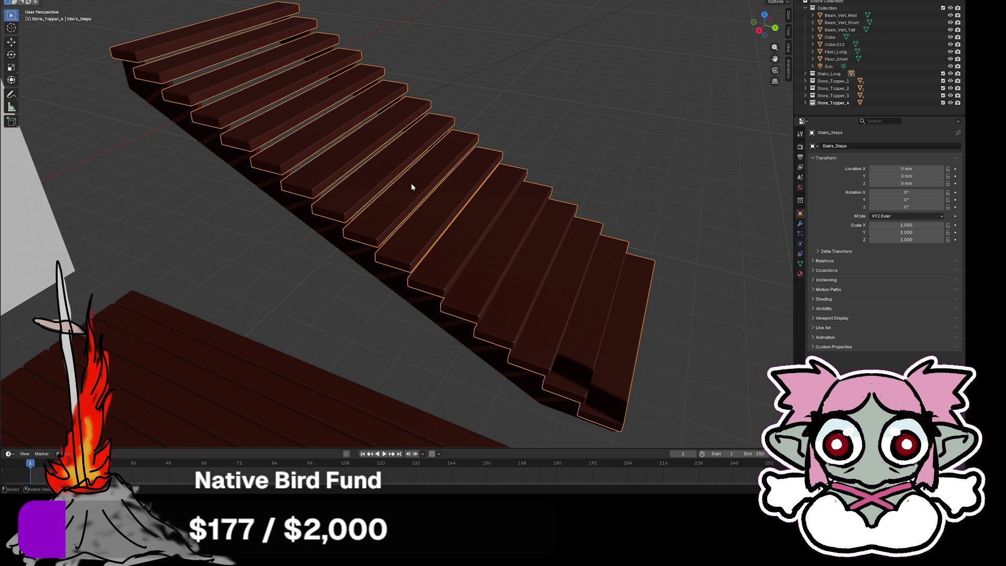
# Hide the steps, expand Stairs_Long, then unhide and select Stairs_Steps
pyautogui.press('h')
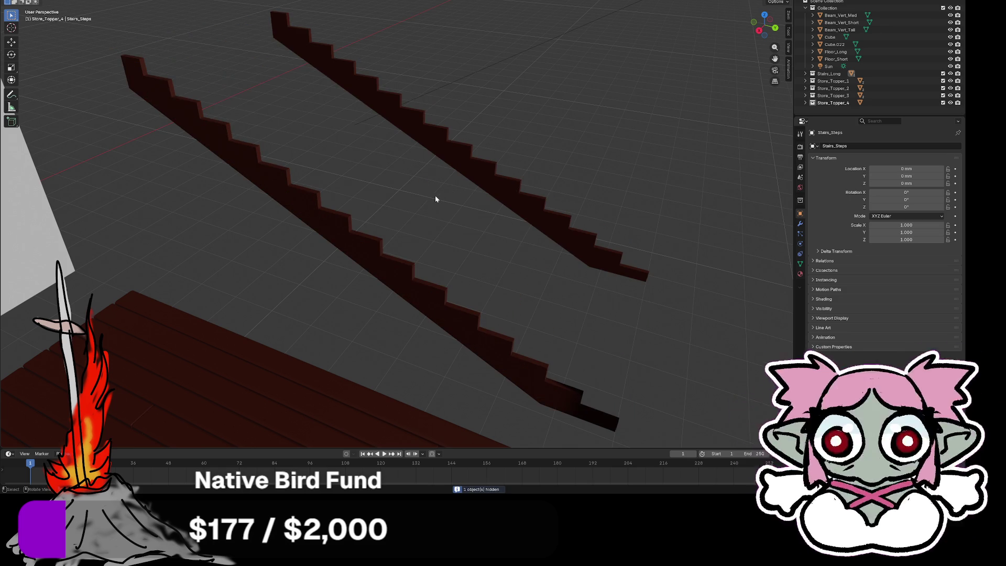
pyautogui.scroll(3, 435, 195)
pyautogui.scroll(-2, 435, 195)
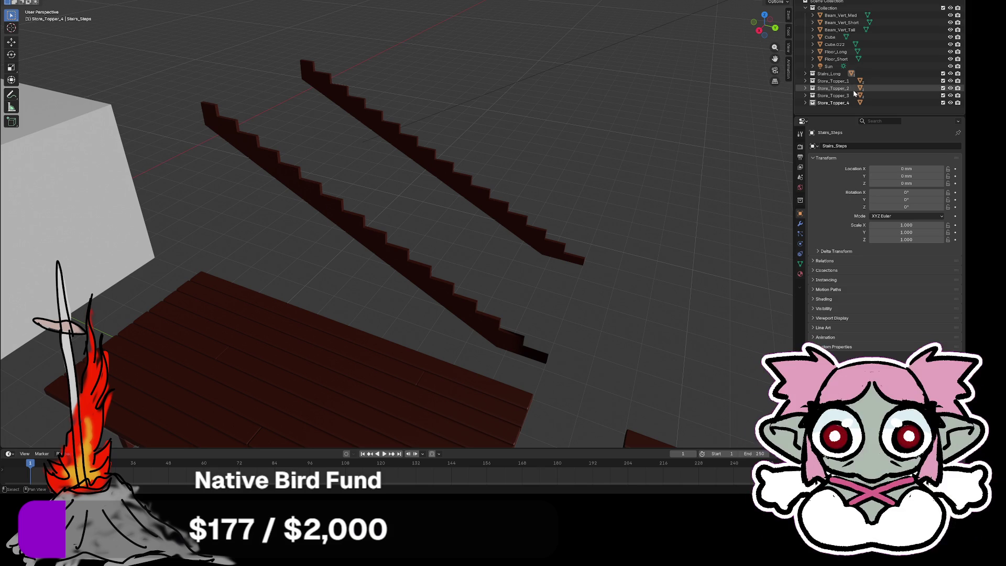
pyautogui.click(805, 73)
pyautogui.click(959, 81)
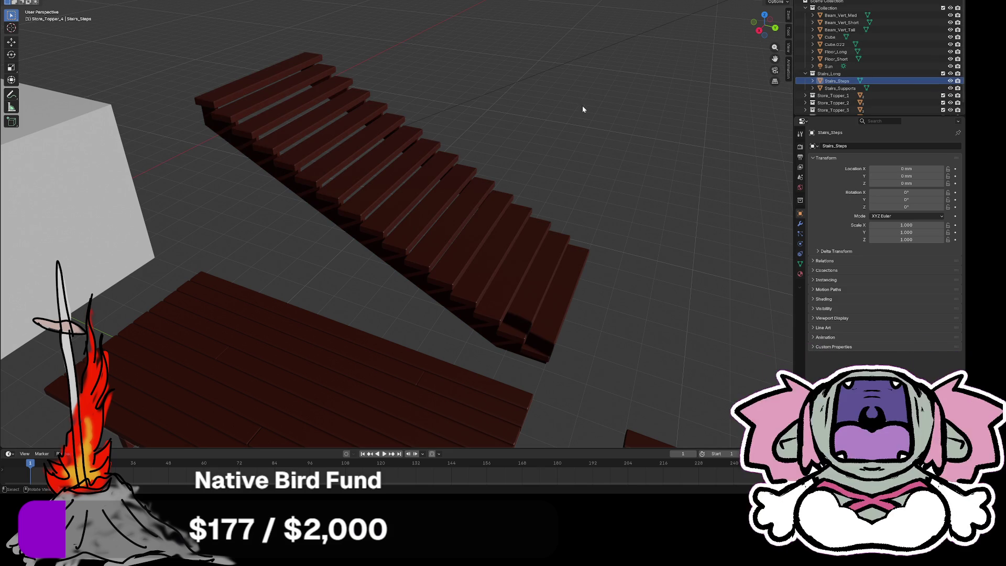
pyautogui.click(447, 215)
# Enter Edit Mode on the stairs and try Ctrl+R loop cuts on the steps
pyautogui.moveTo(489, 215)
pyautogui.mouseDown(button='middle')
pyautogui.moveTo(599, 218)
pyautogui.moveTo(588, 225)
pyautogui.mouseUp(button='middle')
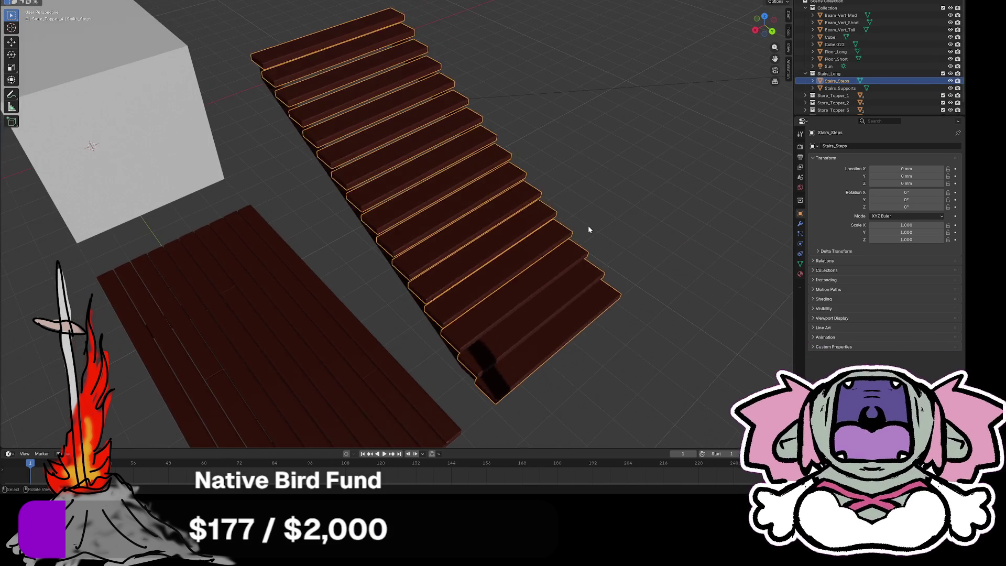
pyautogui.press('Tab')
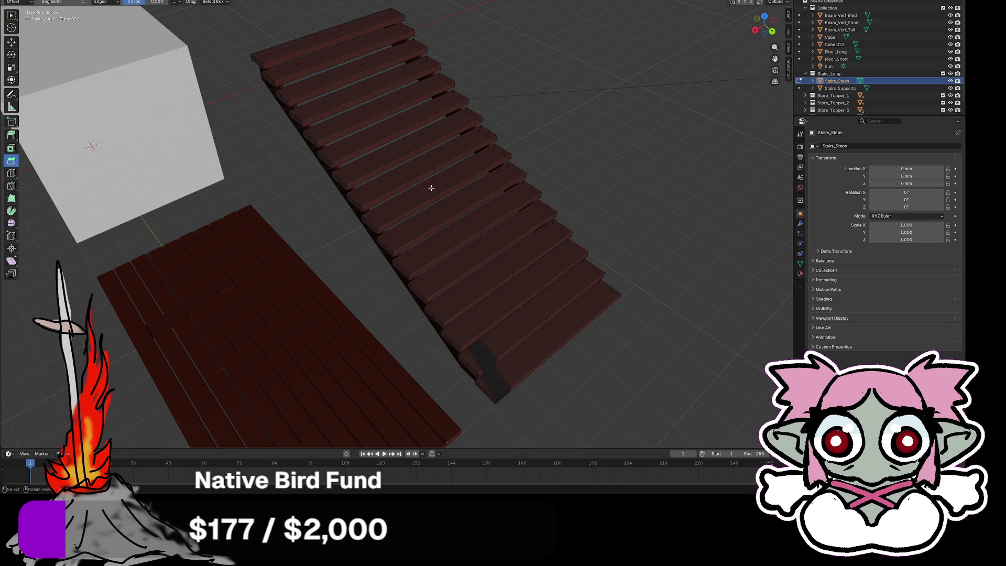
pyautogui.hotkey('ctrl', 'r')
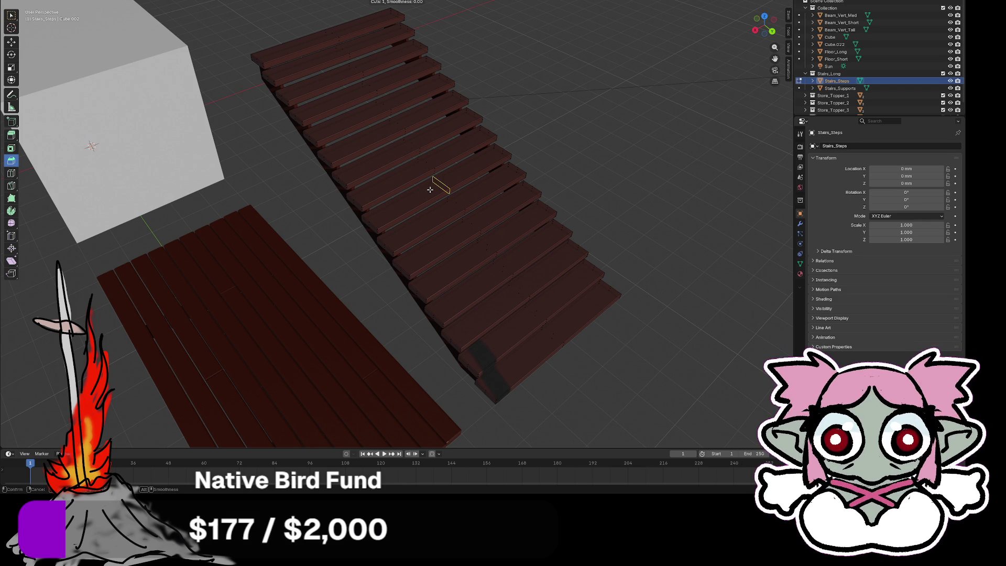
pyautogui.press('Escape')
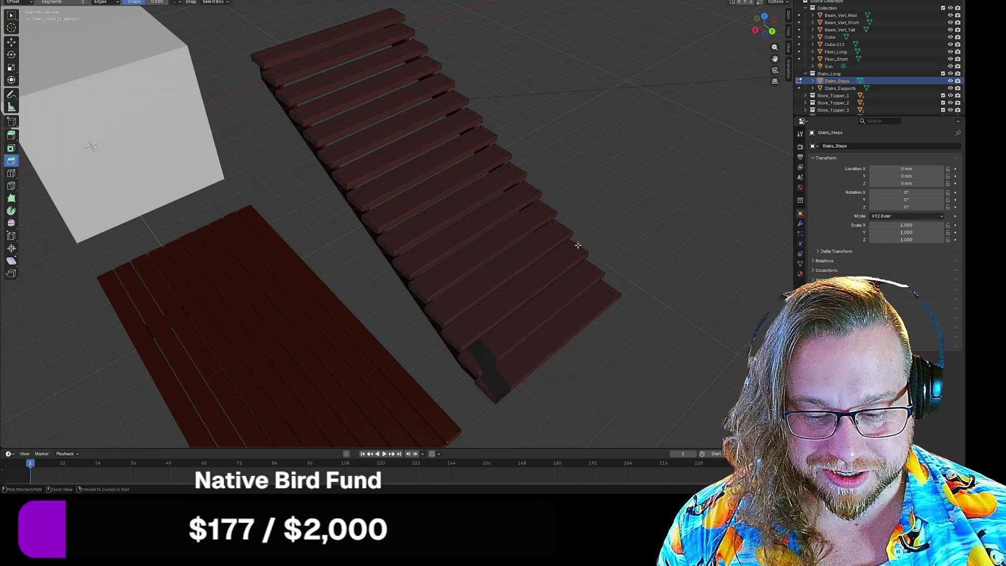
pyautogui.hotkey('ctrl', 'r')
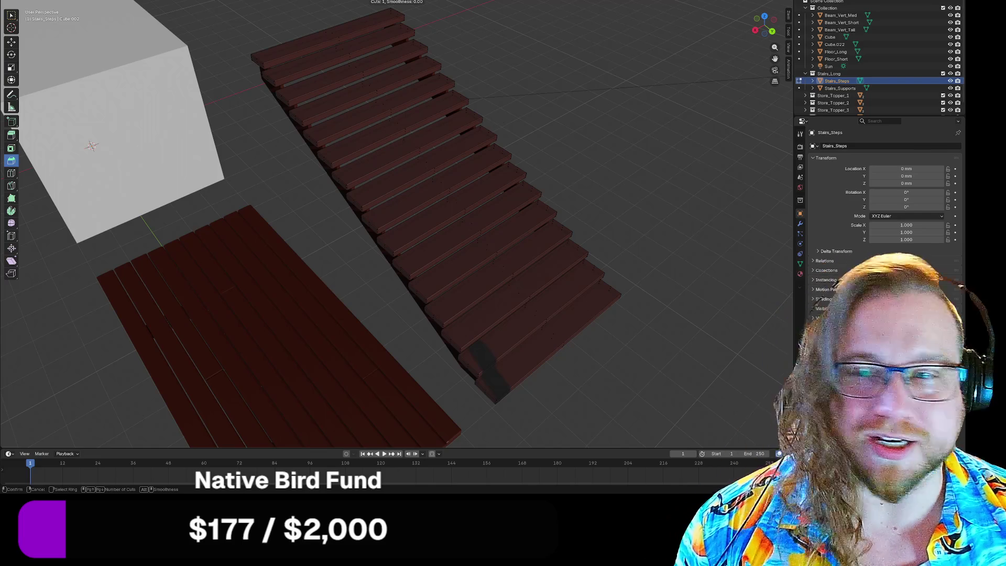
pyautogui.press('Escape')
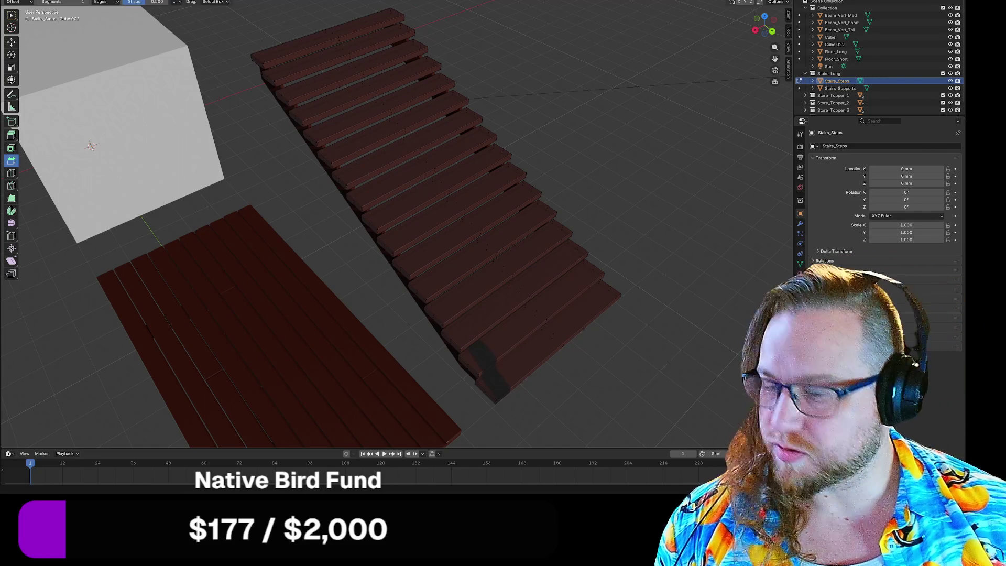
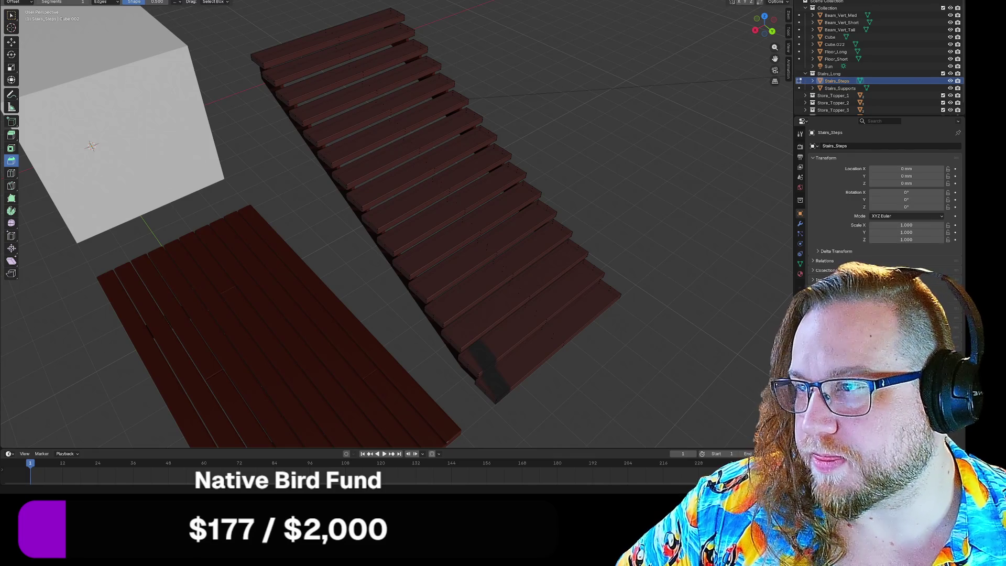
# Back in Chrome, change the image search from 'old west broken stairs' to 'old west stairs'
pyautogui.hotkey('alt', 'Tab')
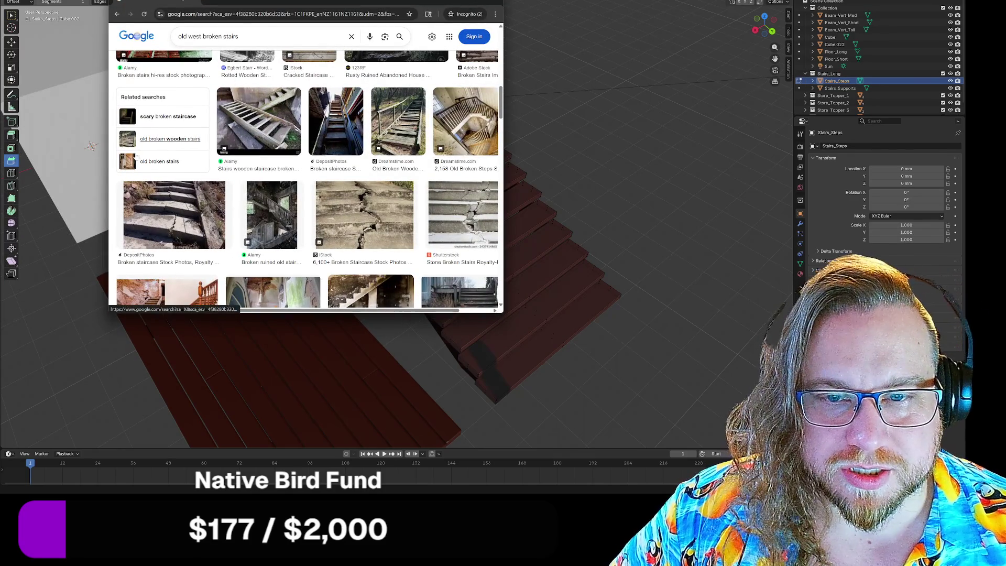
pyautogui.scroll(-3, 354, 209)
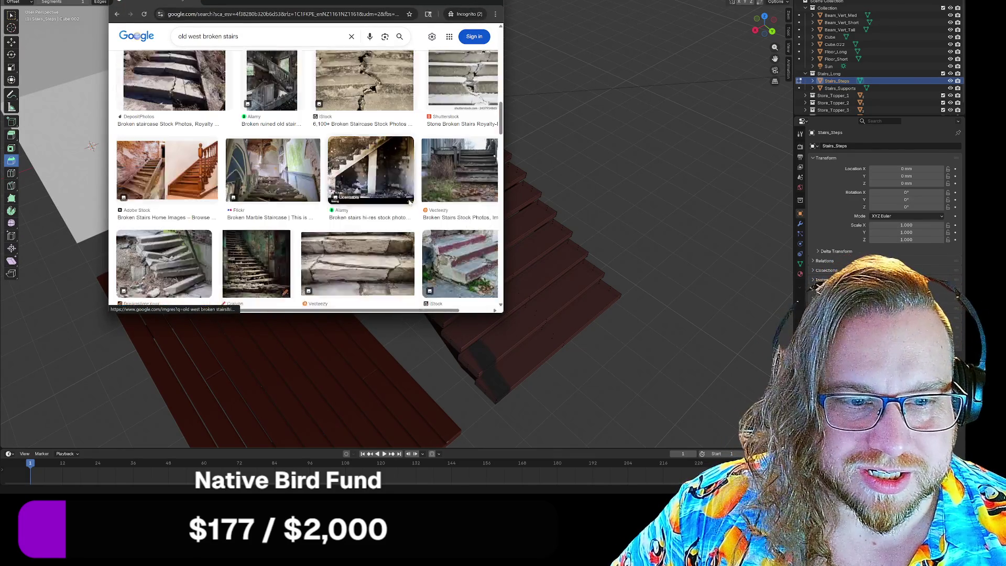
pyautogui.doubleClick(213, 36)
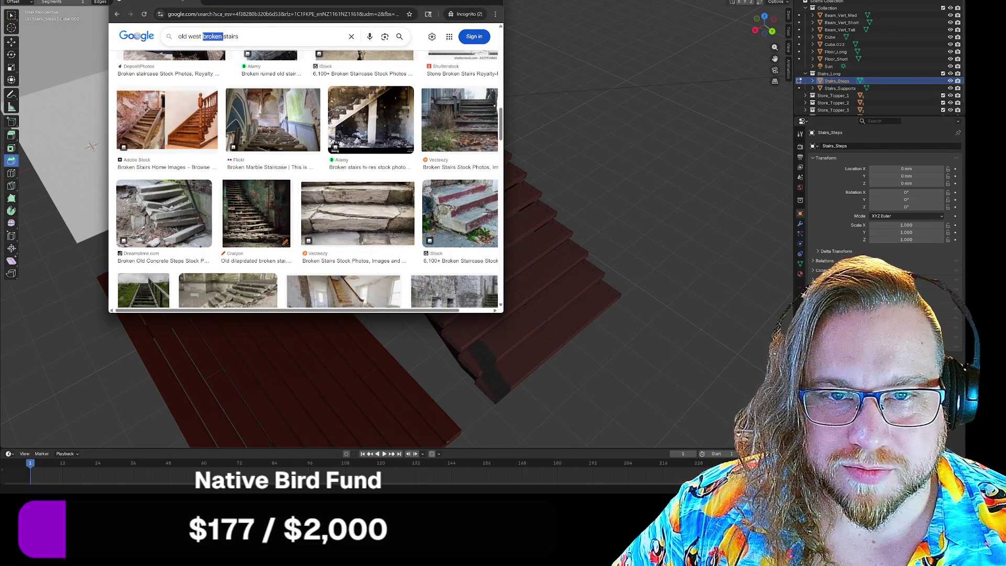
pyautogui.press('BackSpace')
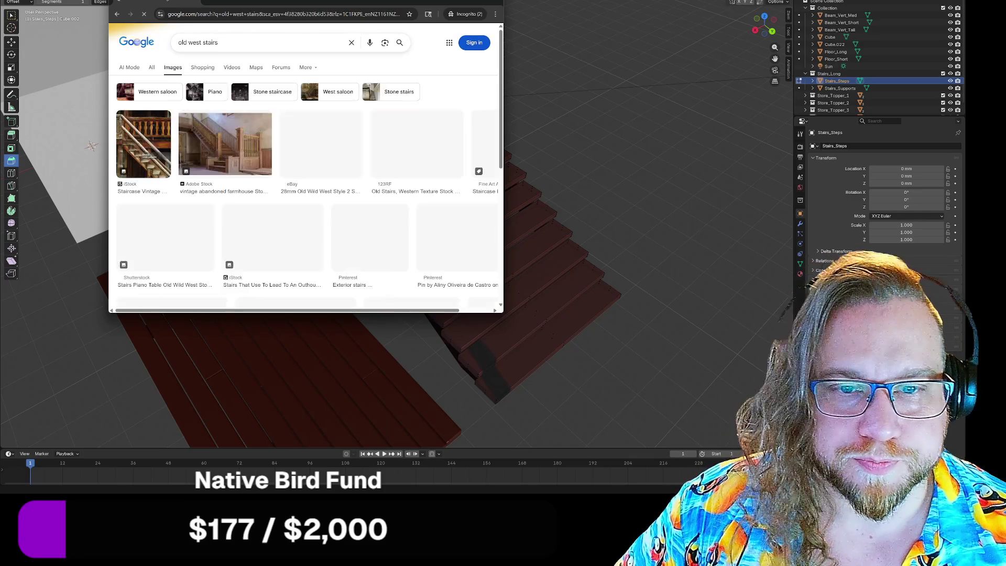
# Browse the old west stairs results for wooden staircase reference photos
pyautogui.scroll(-3, 464, 101)
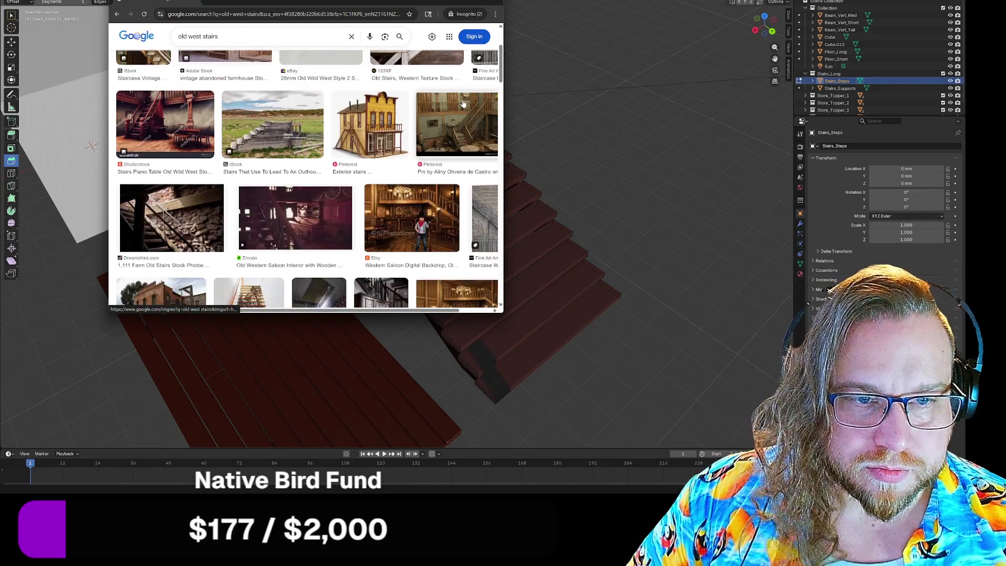
pyautogui.scroll(-2, 263, 245)
pyautogui.scroll(-2, 263, 244)
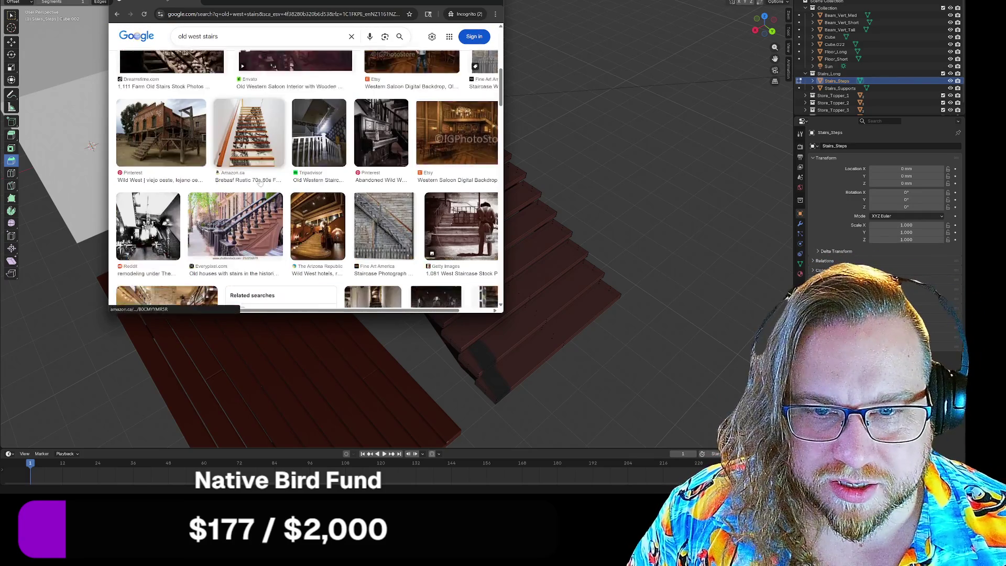
pyautogui.scroll(-2, 362, 184)
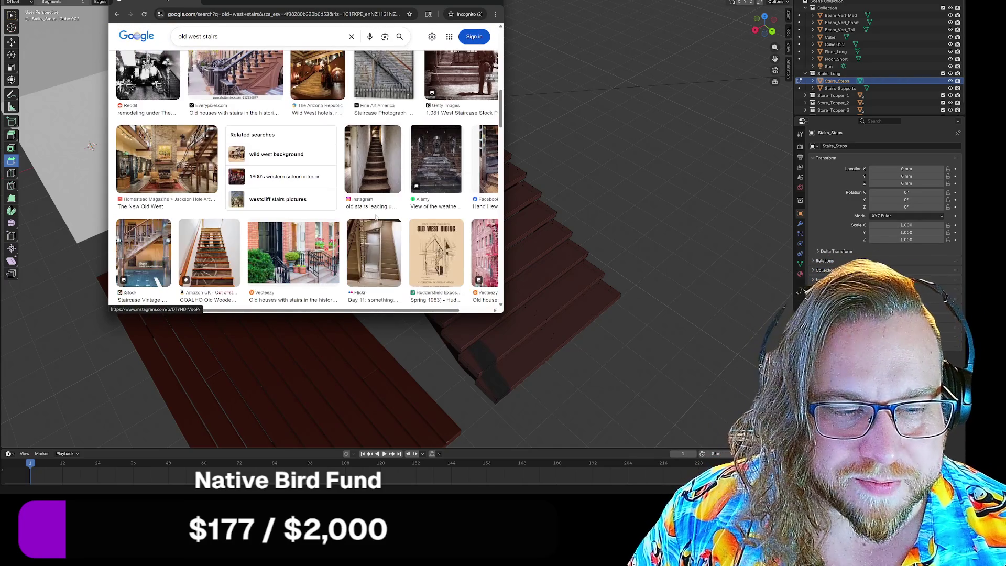
pyautogui.scroll(-3, 377, 207)
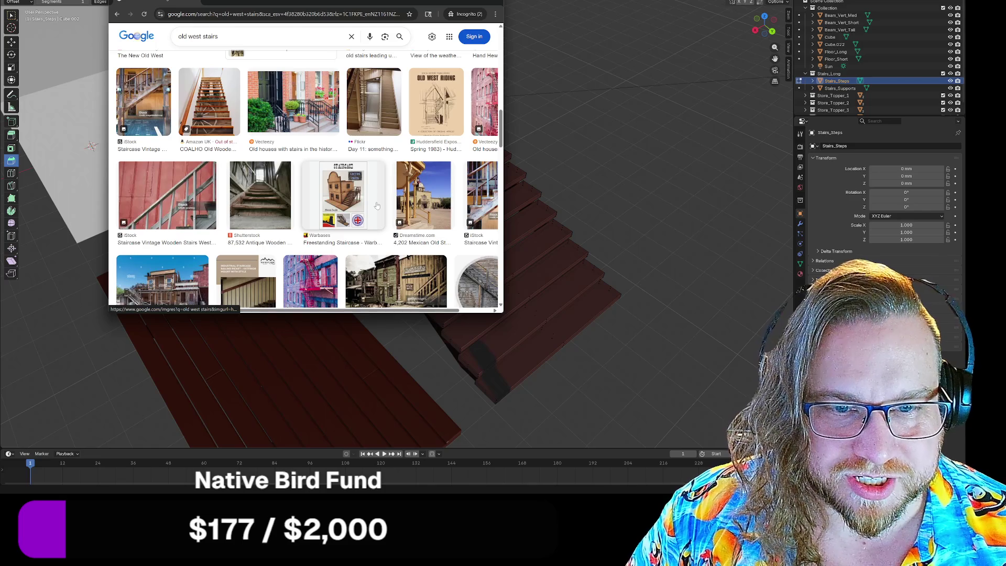
pyautogui.scroll(-2, 376, 206)
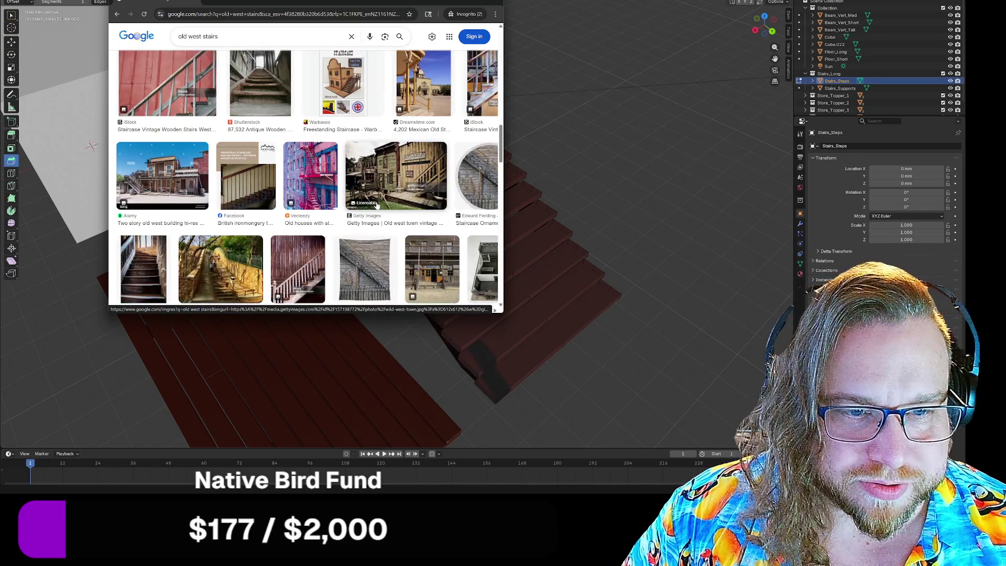
pyautogui.scroll(-2, 378, 202)
pyautogui.scroll(-4, 378, 198)
pyautogui.scroll(2, 377, 193)
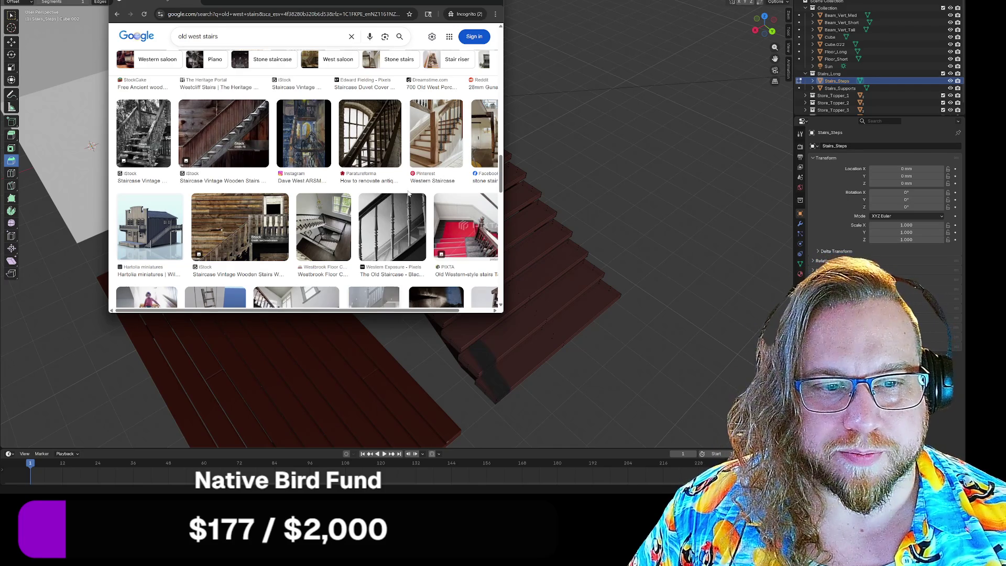
pyautogui.scroll(-4, 435, 190)
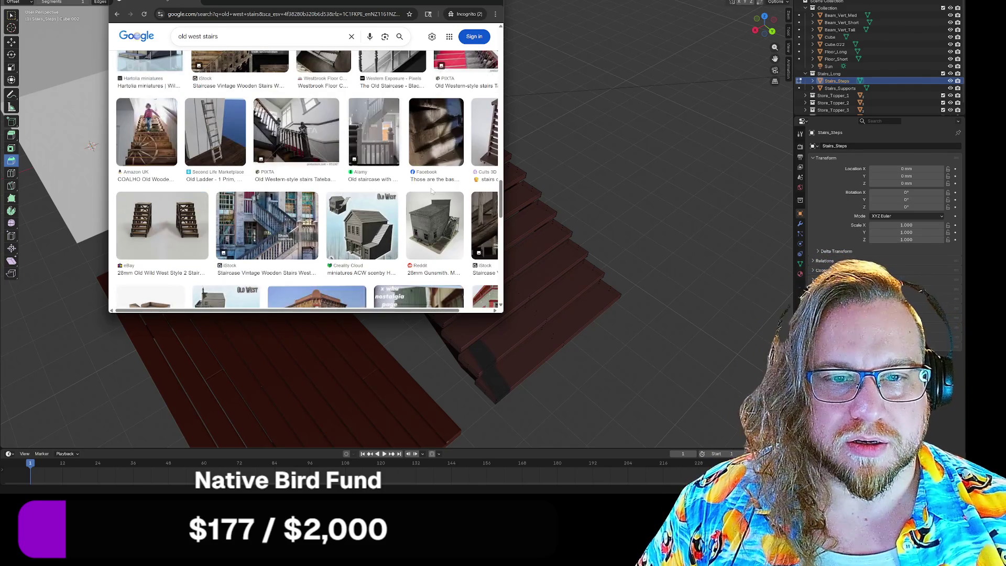
pyautogui.scroll(-1, 432, 191)
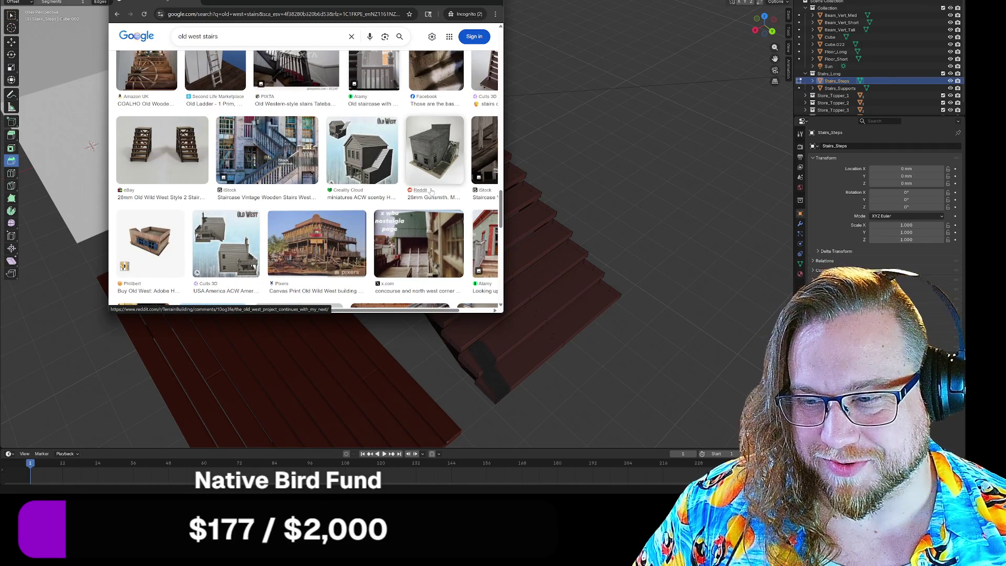
pyautogui.scroll(-1, 431, 191)
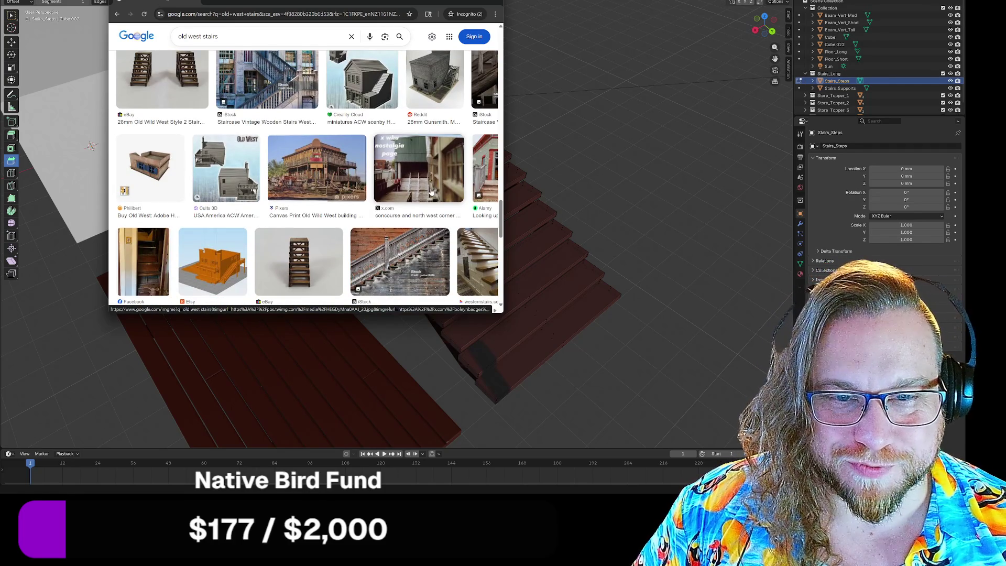
pyautogui.scroll(-1, 431, 191)
pyautogui.moveTo(355, 3)
pyautogui.mouseDown()
pyautogui.moveTo(760, 237)
pyautogui.moveTo(347, 271)
pyautogui.moveTo(355, 155)
pyautogui.moveTo(389, 30)
pyautogui.moveTo(398, 30)
pyautogui.mouseUp()
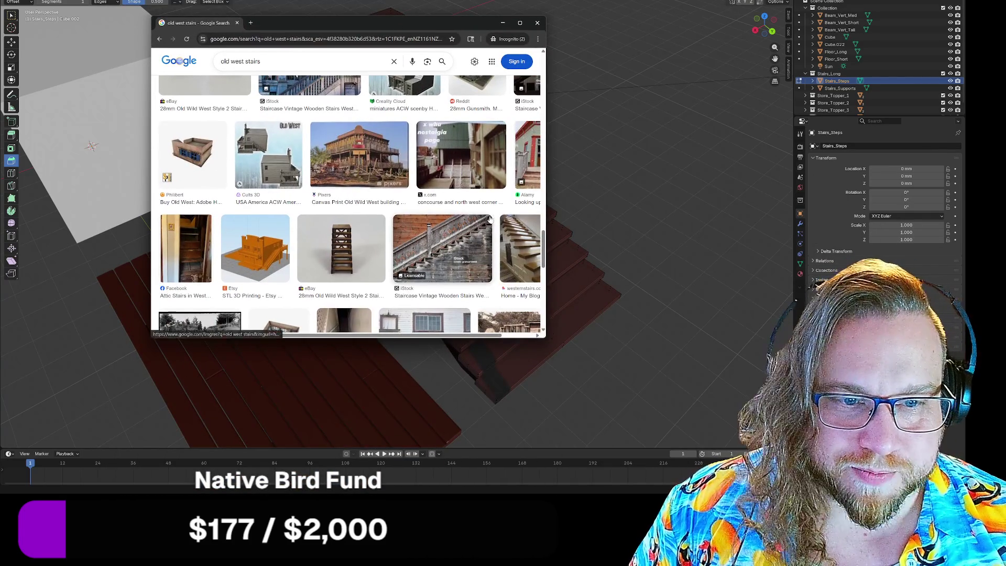
pyautogui.scroll(-3, 500, 215)
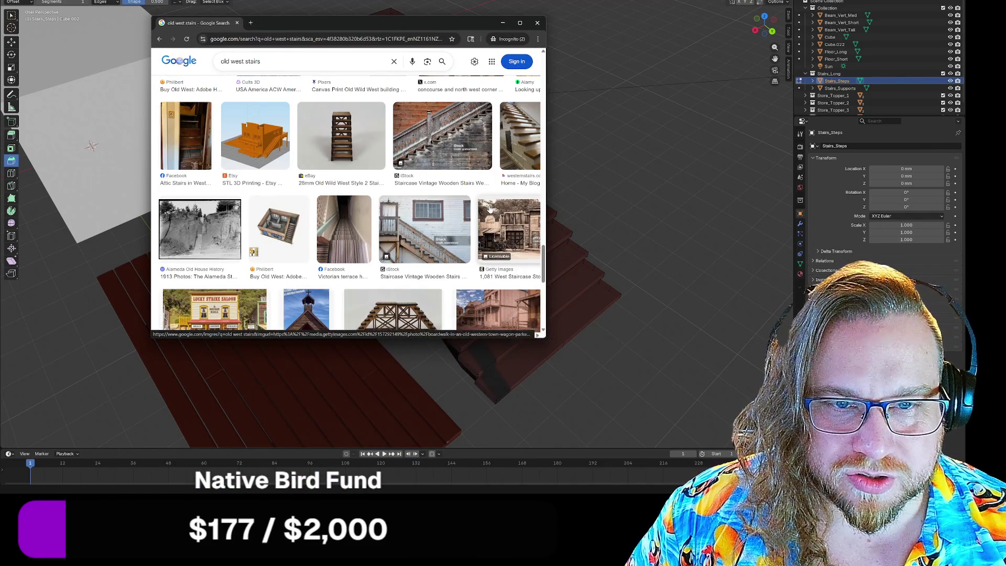
pyautogui.click(255, 136)
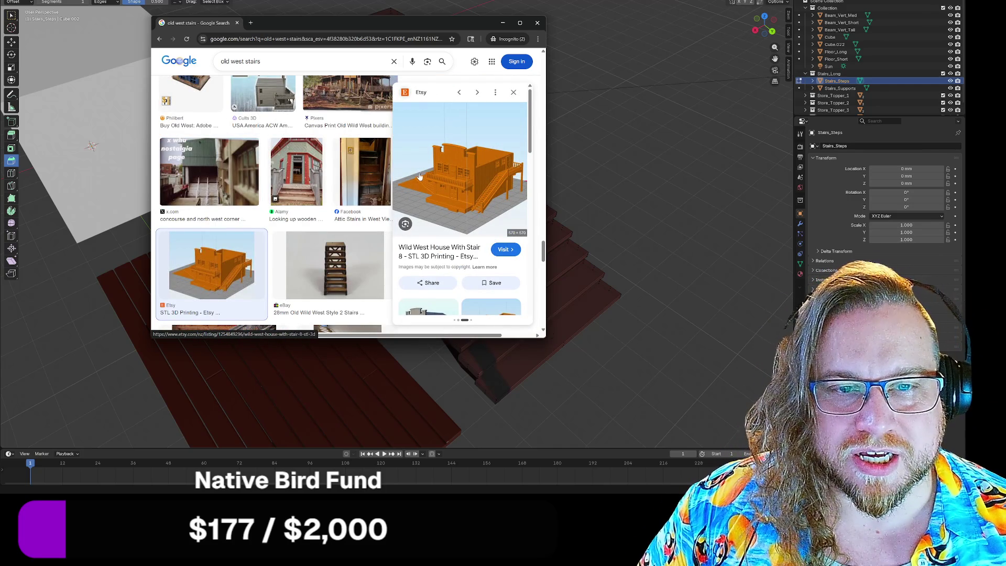
pyautogui.click(513, 92)
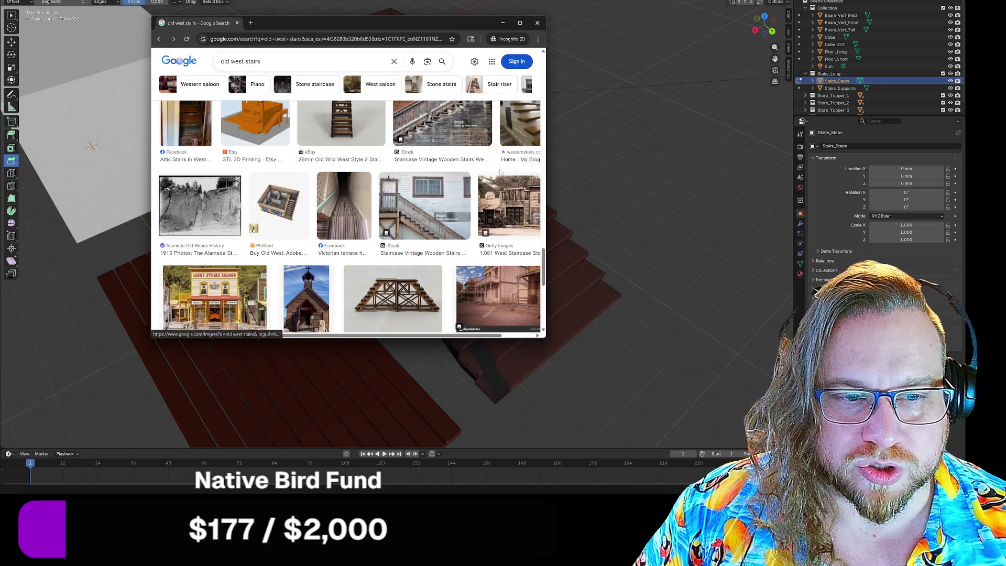
pyautogui.scroll(-1, 501, 173)
pyautogui.scroll(-3, 498, 167)
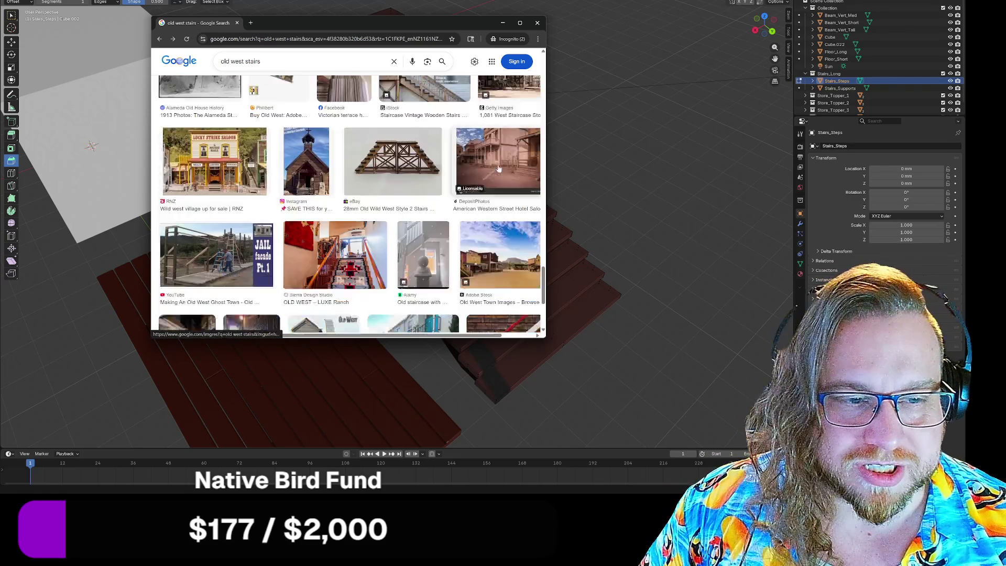
pyautogui.scroll(-1, 494, 162)
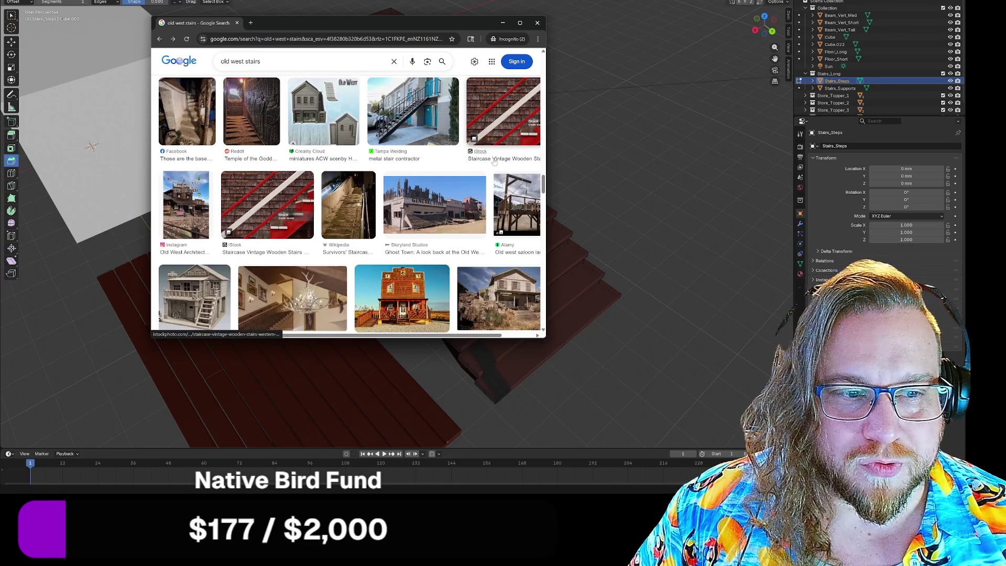
pyautogui.scroll(-1, 494, 162)
pyautogui.scroll(-1, 494, 160)
pyautogui.scroll(-3, 495, 159)
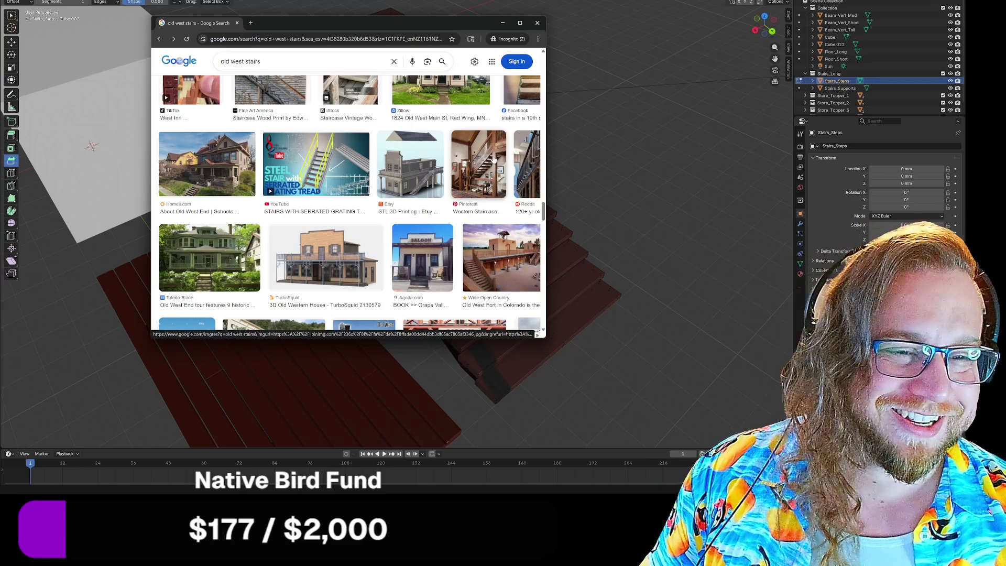
pyautogui.scroll(-3, 450, 138)
pyautogui.scroll(-3, 450, 138)
pyautogui.scroll(-2, 448, 132)
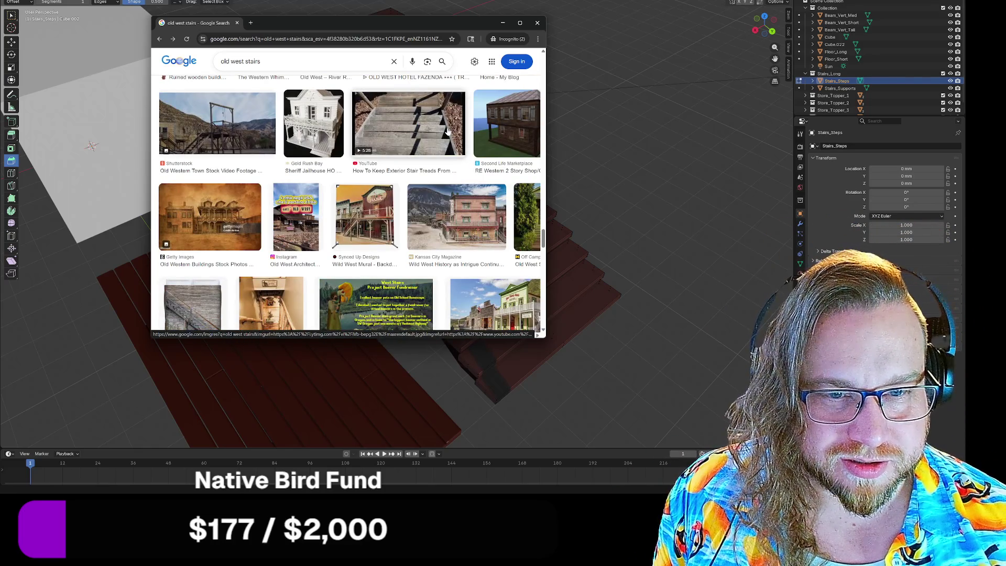
pyautogui.scroll(-2, 449, 133)
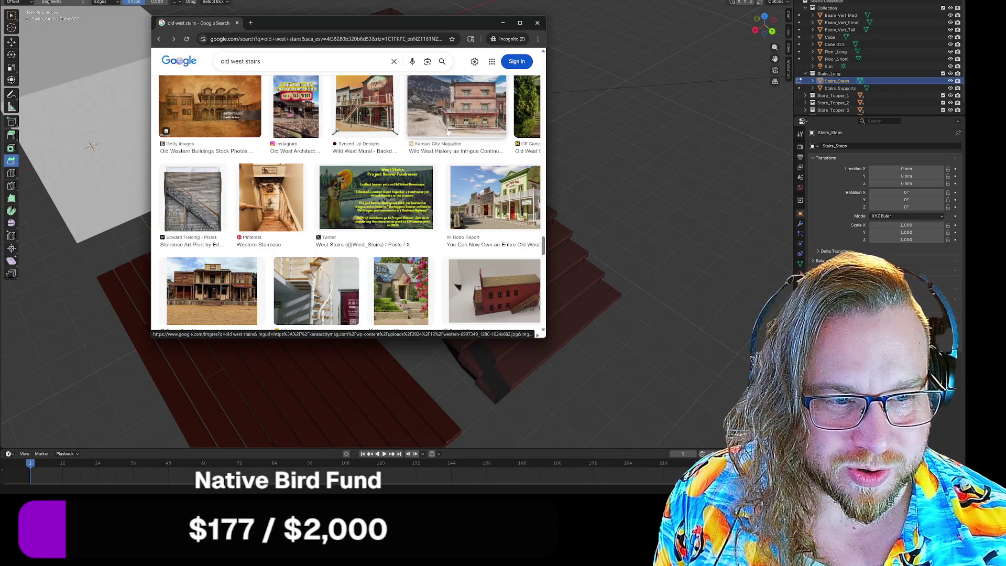
pyautogui.scroll(-2, 448, 132)
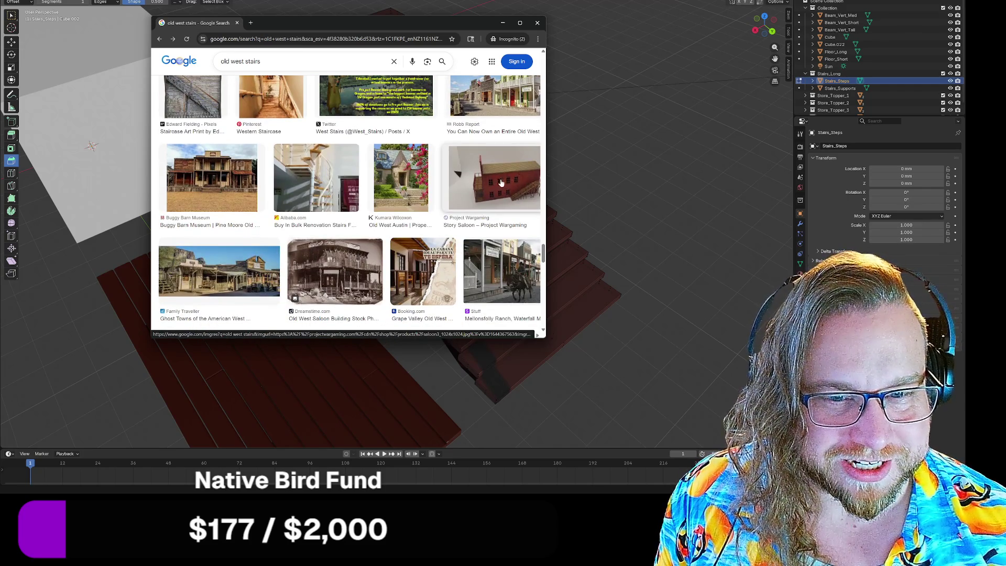
# Preview the Story Saloon model result, then close it to browse more
pyautogui.click(501, 182)
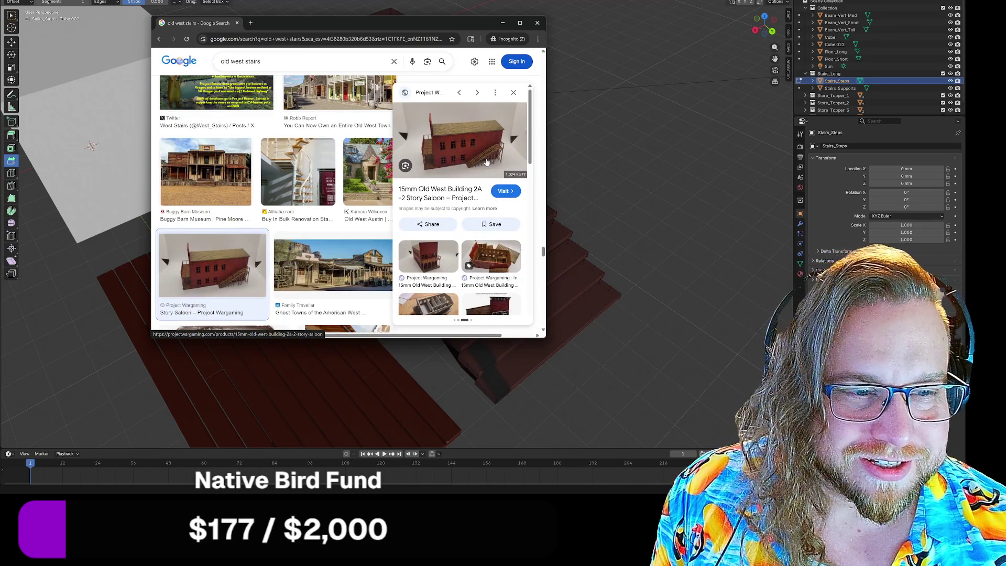
pyautogui.scroll(-2, 486, 162)
pyautogui.scroll(2, 486, 162)
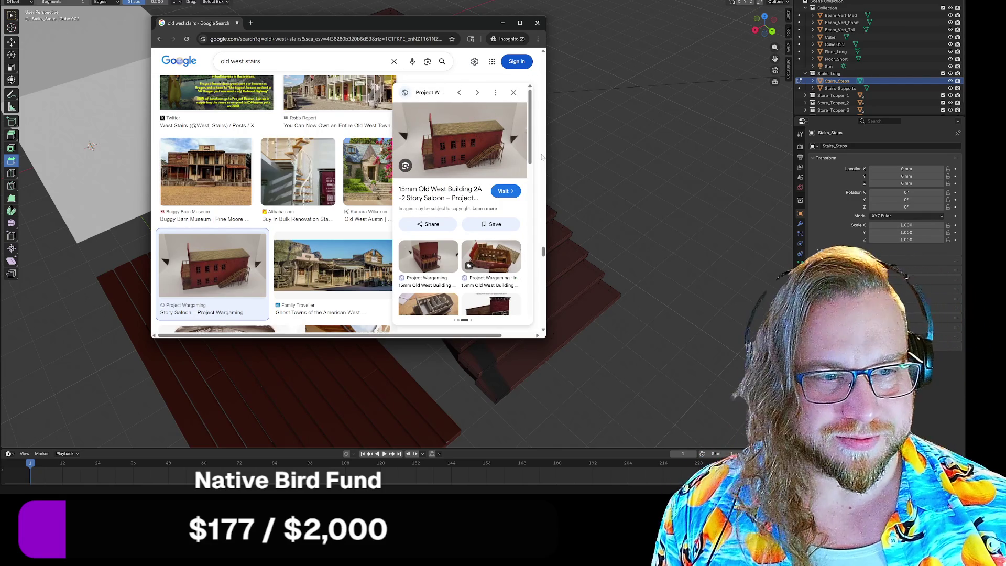
pyautogui.scroll(-3, 529, 163)
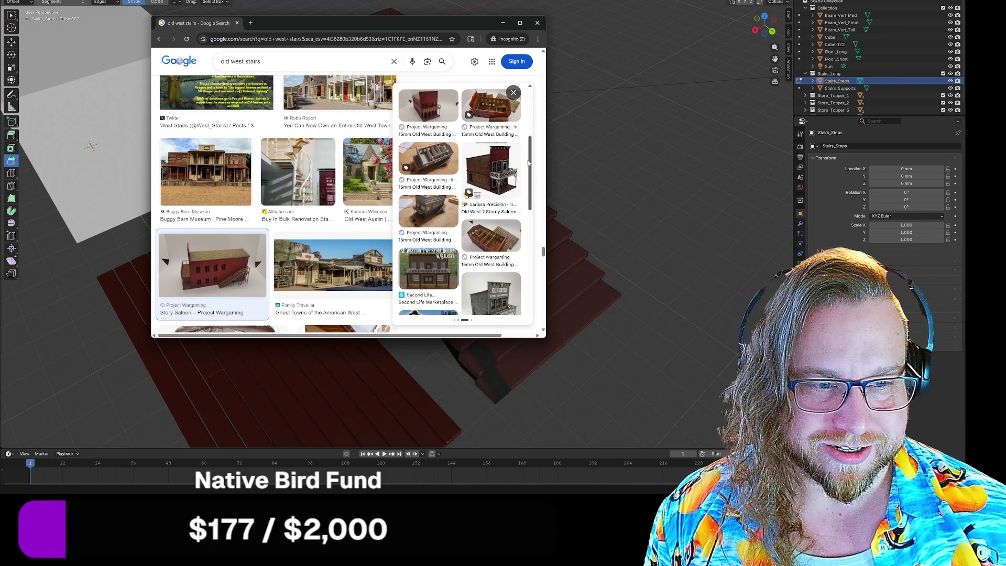
pyautogui.click(514, 93)
pyautogui.scroll(-3, 507, 180)
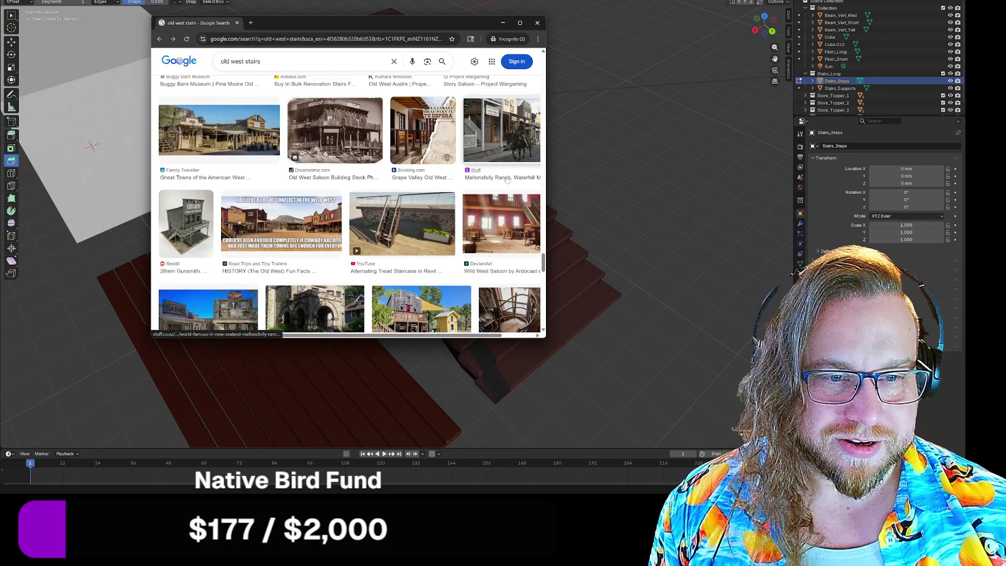
pyautogui.scroll(3, 367, 261)
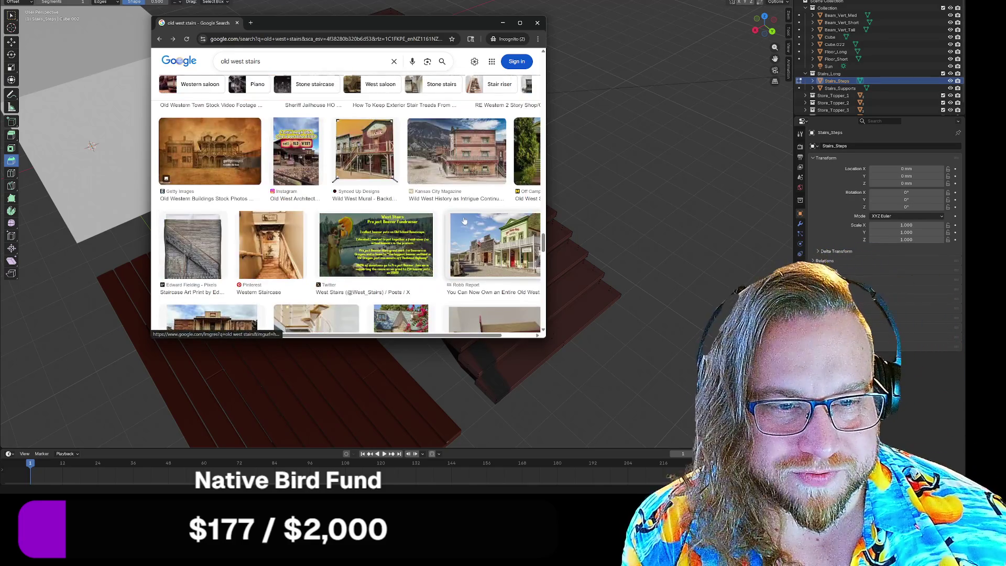
pyautogui.scroll(-2, 368, 262)
# Open the sepia Old West saloon photo in a new tab, view it, and return to results
pyautogui.click(336, 207)
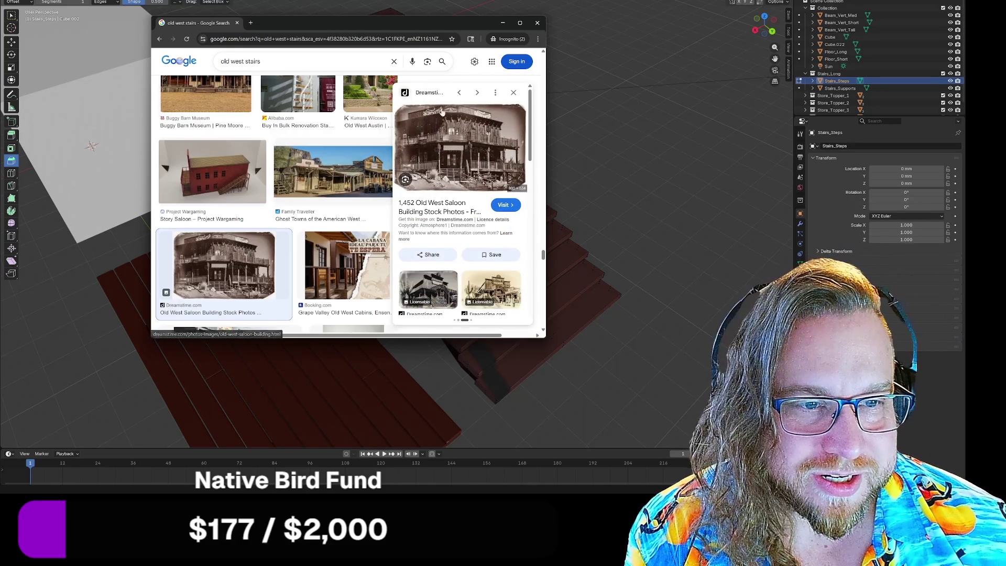
pyautogui.rightClick(453, 160)
pyautogui.click(511, 255)
pyautogui.click(284, 24)
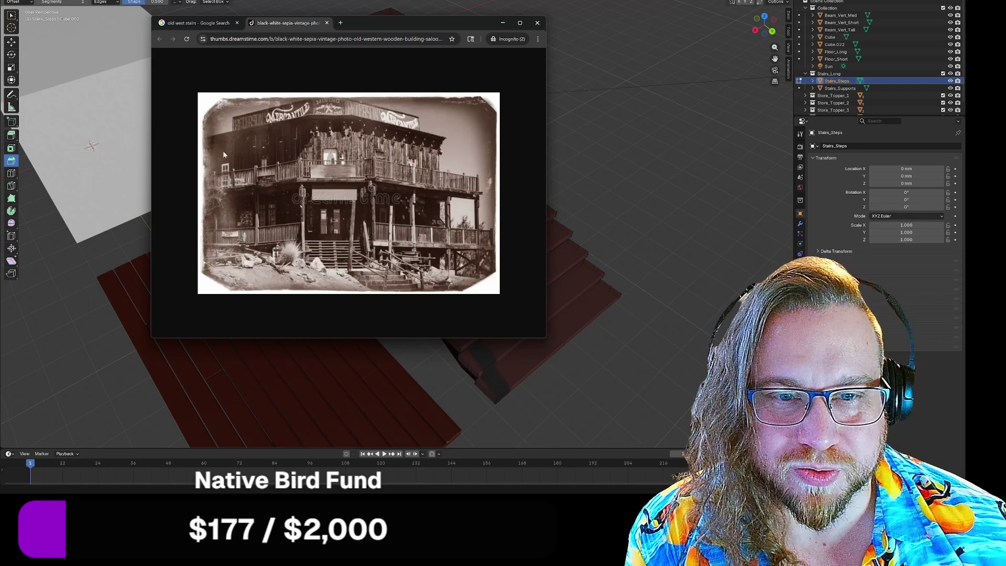
pyautogui.click(200, 24)
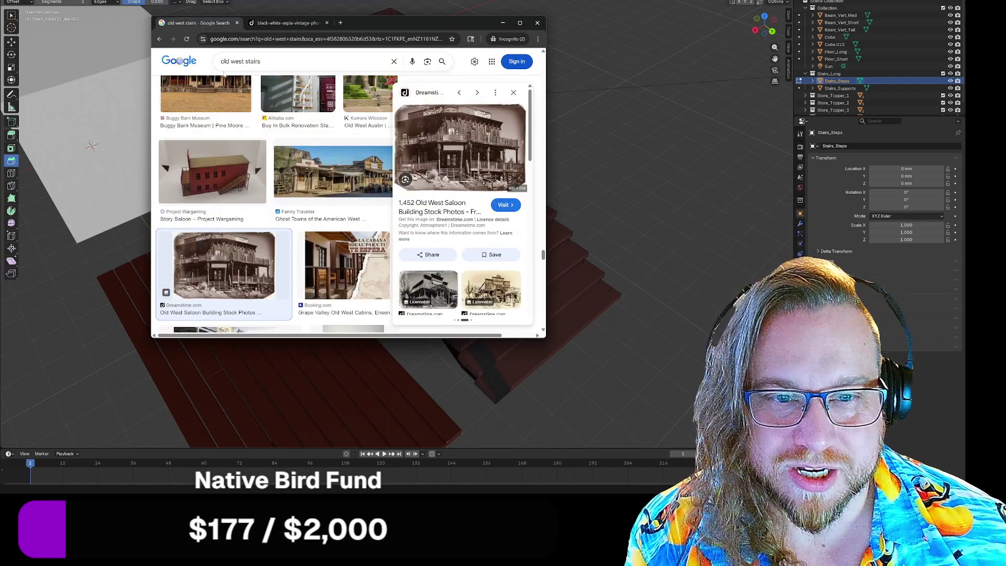
# Compare the 3D Old Western House and Free3D saloon previews, ending on the house with wooden side stair
pyautogui.scroll(-3, 305, 223)
pyautogui.scroll(-10, 306, 223)
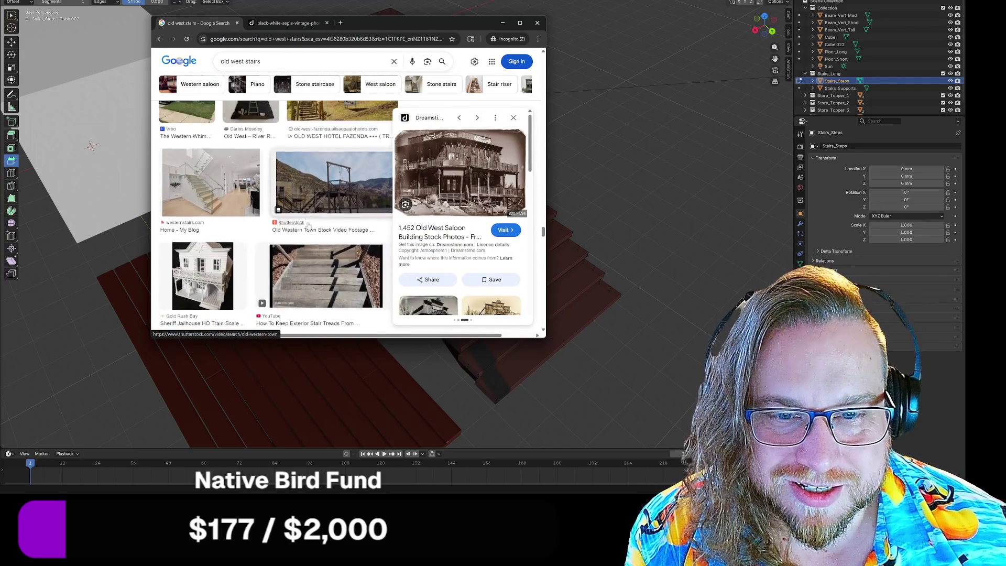
pyautogui.scroll(-10, 308, 224)
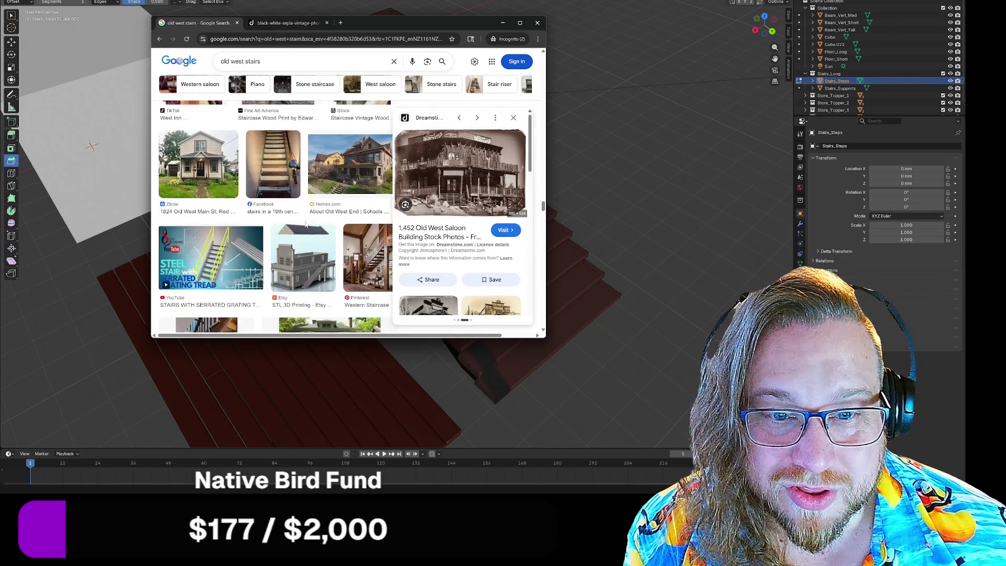
pyautogui.scroll(-1, 236, 253)
pyautogui.click(236, 254)
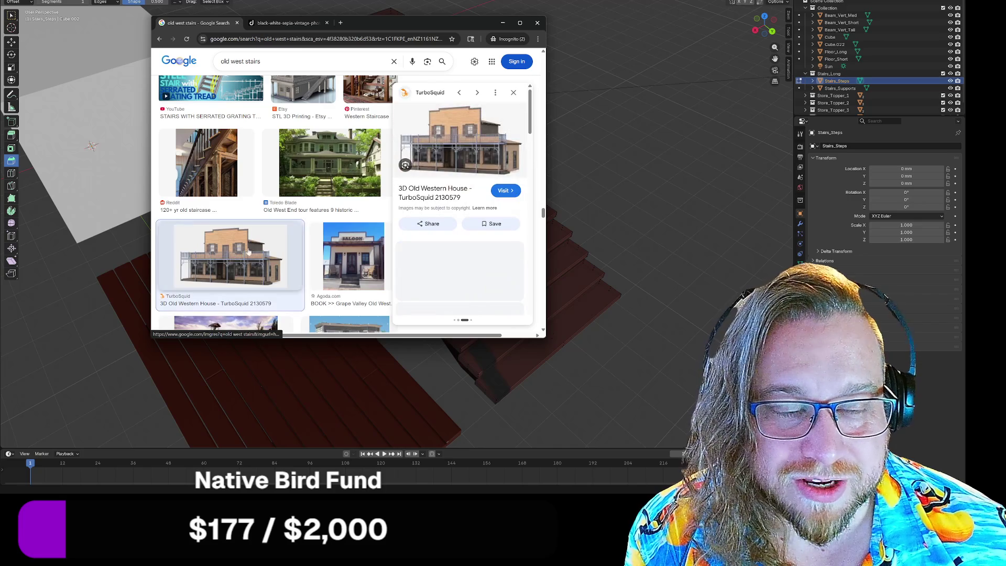
pyautogui.click(478, 260)
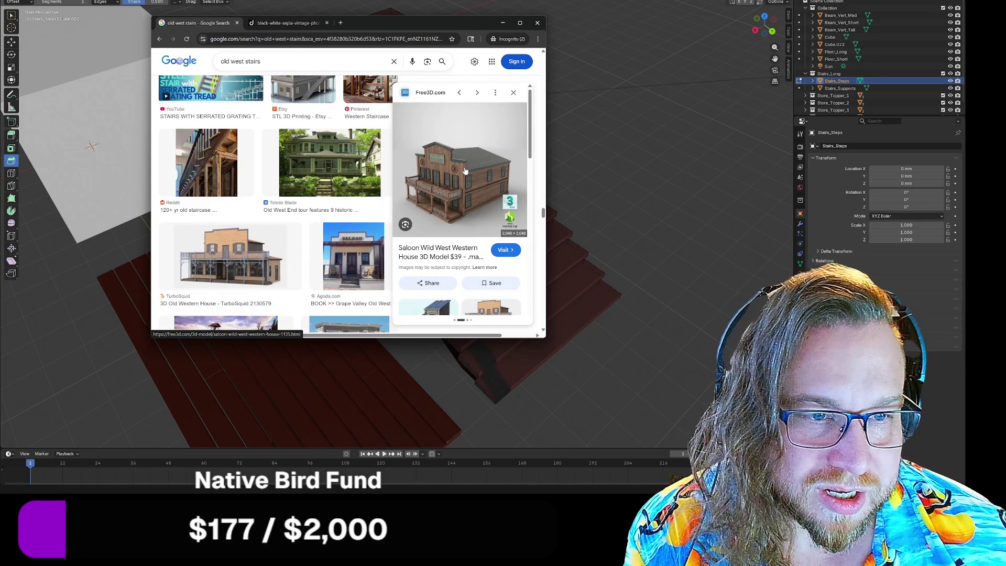
pyautogui.click(515, 94)
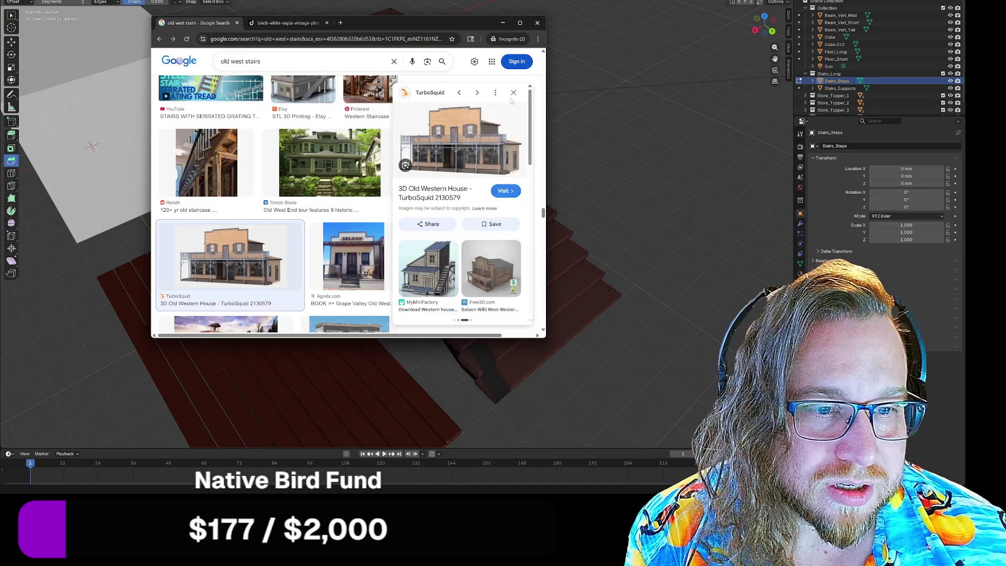
pyautogui.scroll(-2, 435, 200)
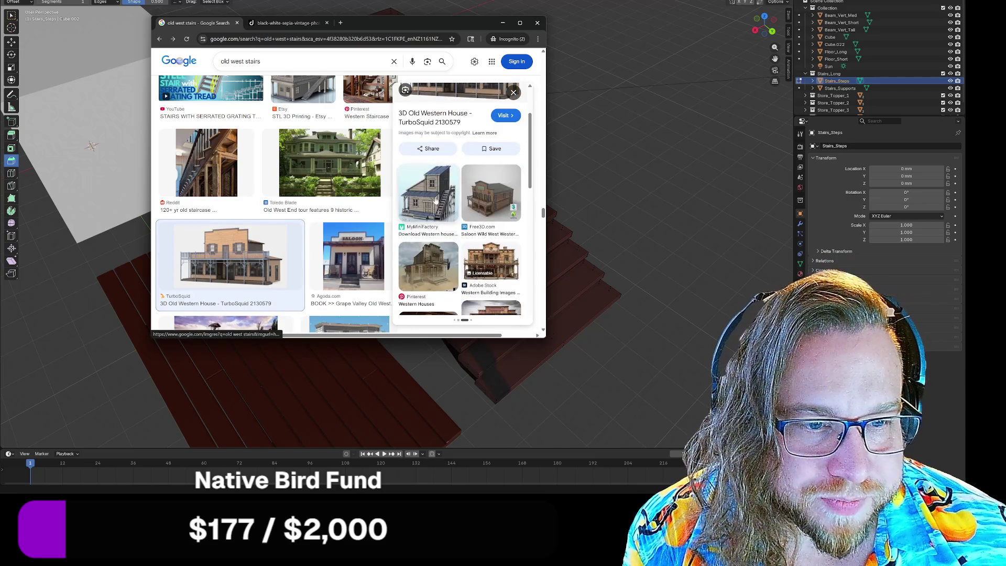
pyautogui.click(435, 200)
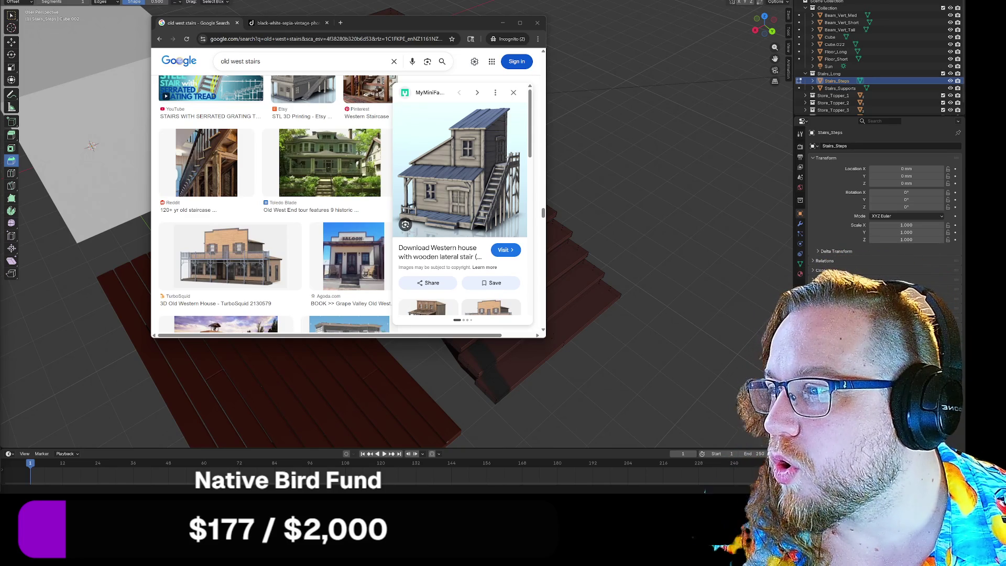
pyautogui.moveTo(0, 21)
pyautogui.mouseDown()
pyautogui.moveTo(362, 16)
pyautogui.moveTo(320, 5)
pyautogui.mouseUp()
pyautogui.moveTo(511, 313)
pyautogui.mouseDown()
pyautogui.moveTo(495, 301)
pyautogui.moveTo(666, 407)
pyautogui.mouseUp()
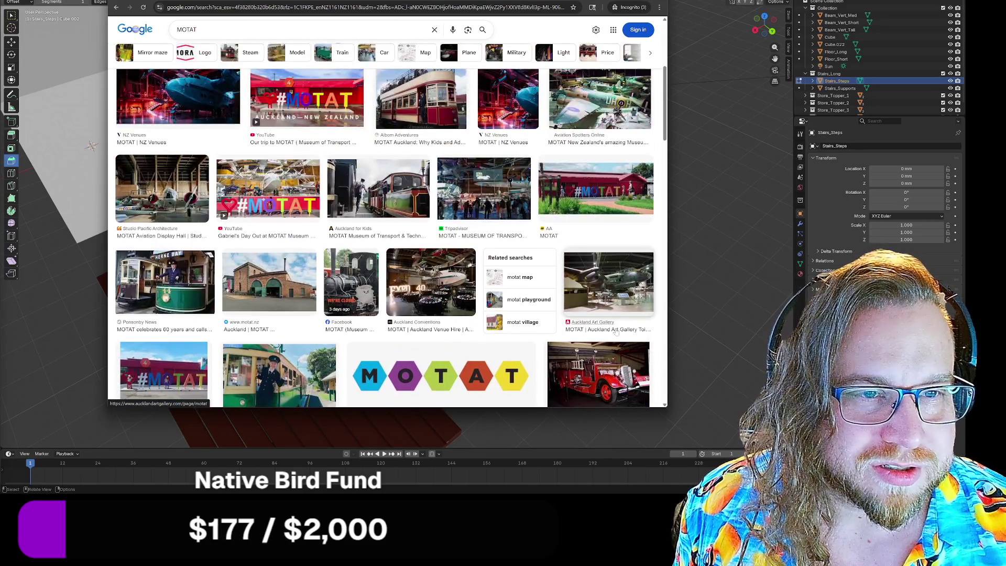
pyautogui.scroll(2, 608, 306)
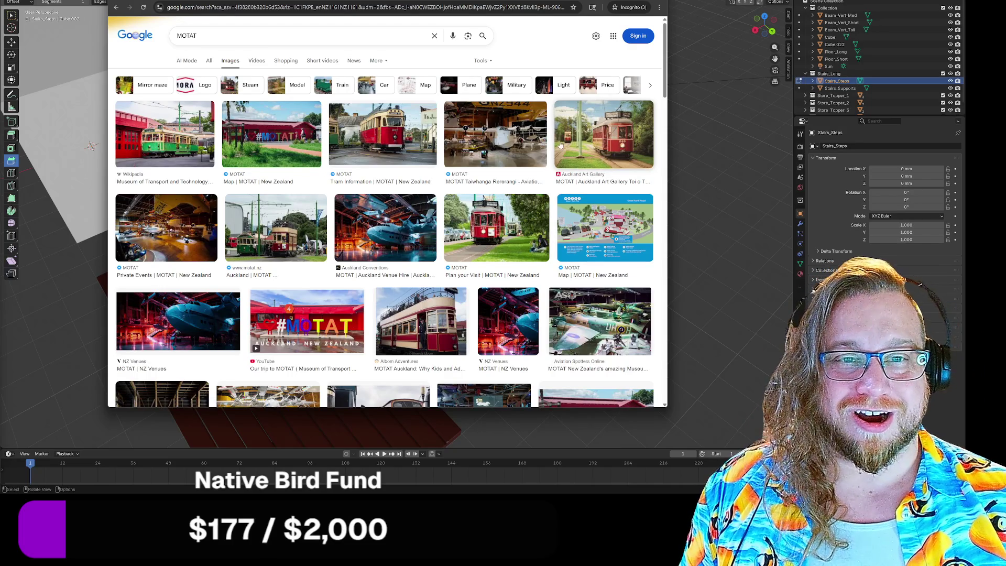
pyautogui.hotkey('ctrl', 'w')
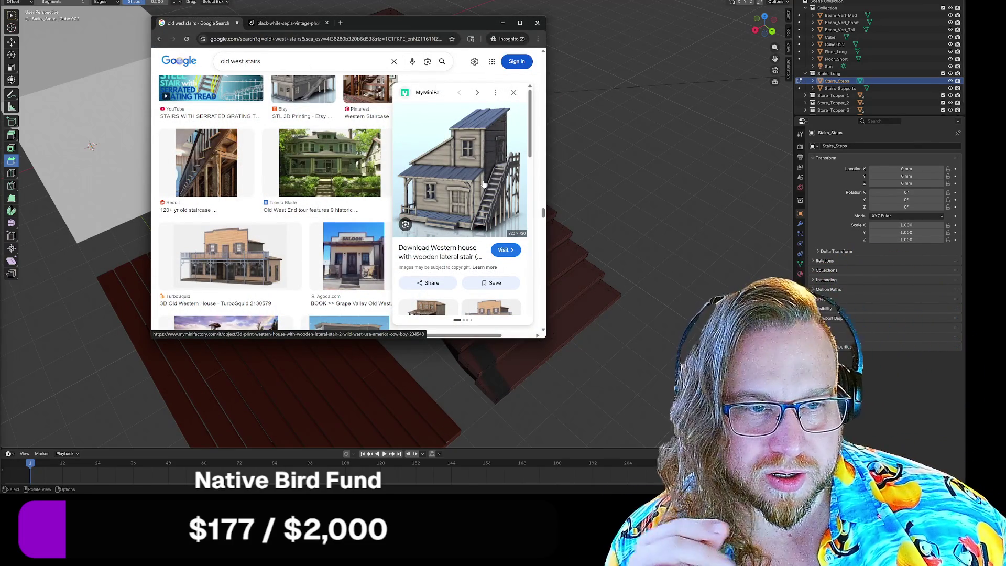
# View the western house image full-size in a new tab, then minimize Chrome and orbit the Blender scene
pyautogui.rightClick(469, 193)
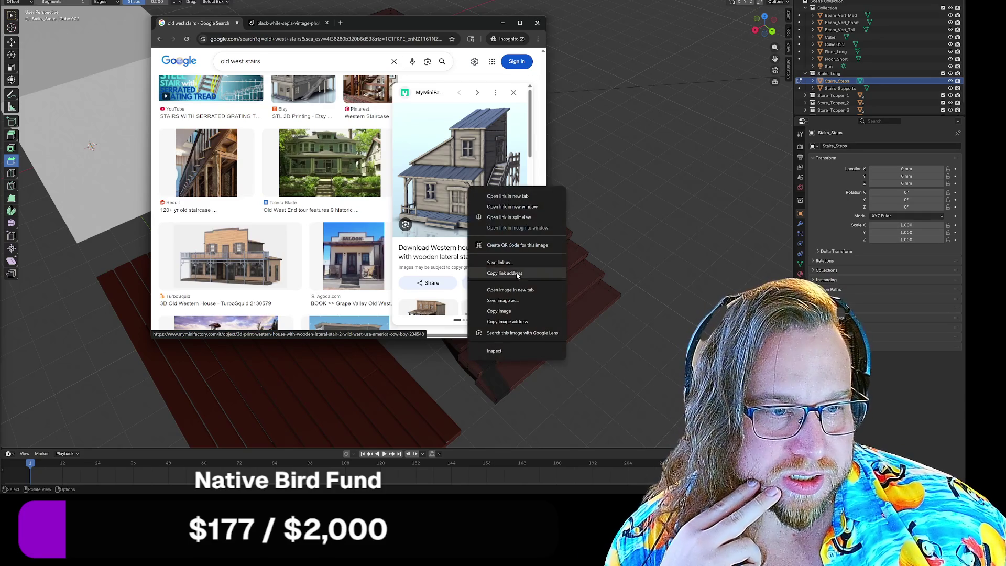
pyautogui.click(516, 291)
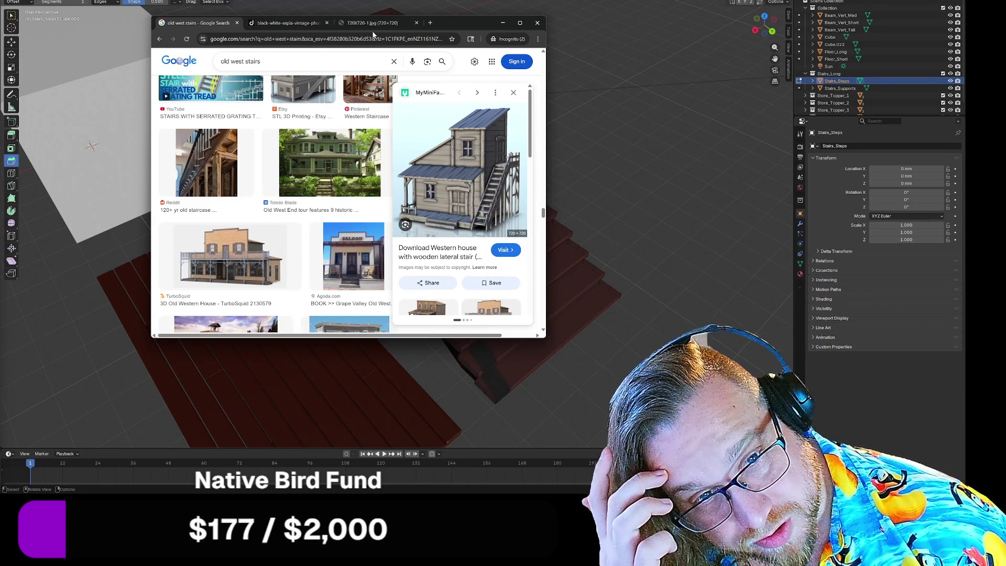
pyautogui.click(370, 23)
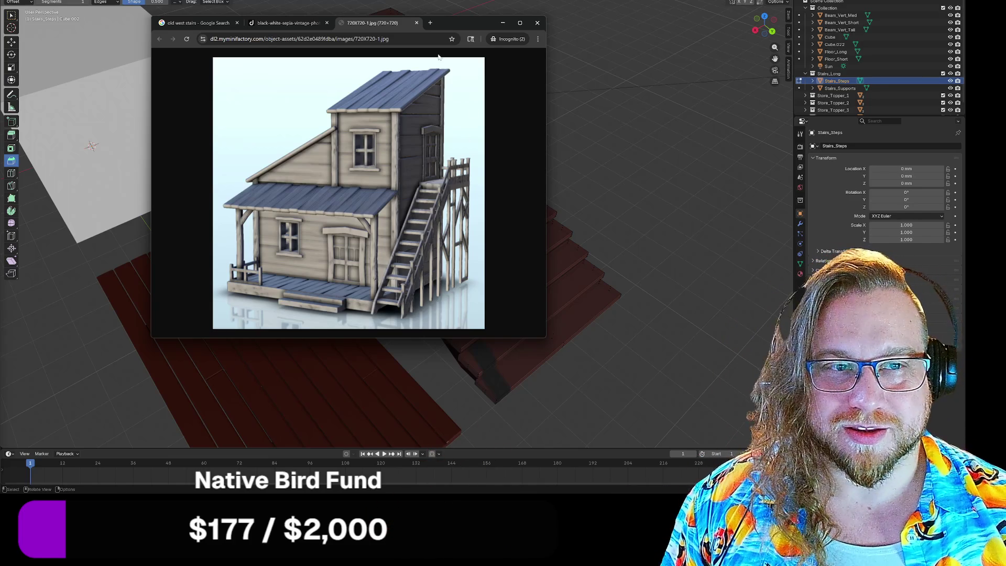
pyautogui.click(503, 23)
pyautogui.moveTo(365, 209)
pyautogui.mouseDown(button='middle')
pyautogui.moveTo(473, 276)
pyautogui.moveTo(489, 249)
pyautogui.moveTo(440, 260)
pyautogui.moveTo(471, 286)
pyautogui.moveTo(451, 265)
pyautogui.moveTo(464, 277)
pyautogui.moveTo(453, 285)
pyautogui.mouseUp(button='middle')
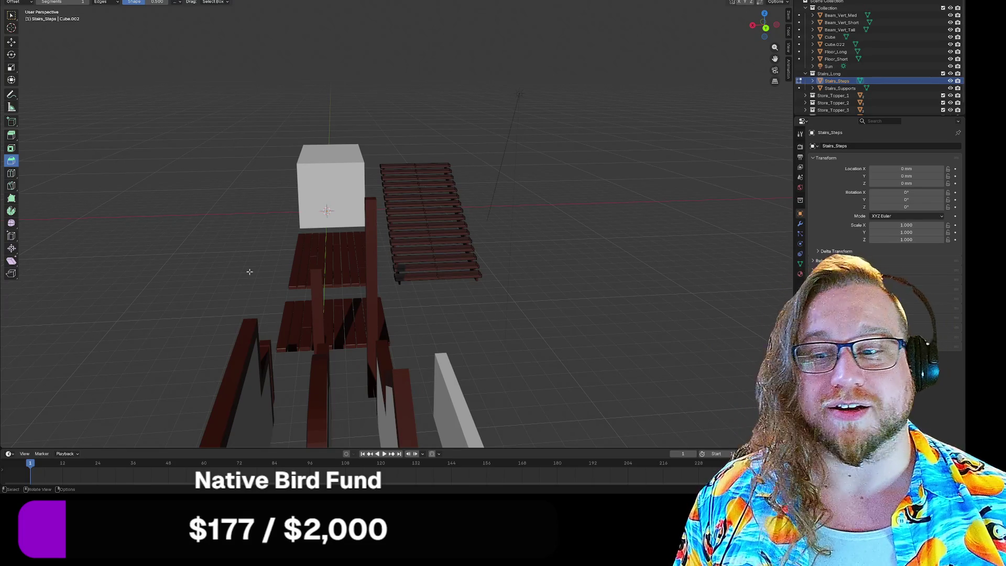
# Bring up the western house reference window and move it toward the centre-right
pyautogui.hotkey('alt', 'Tab')
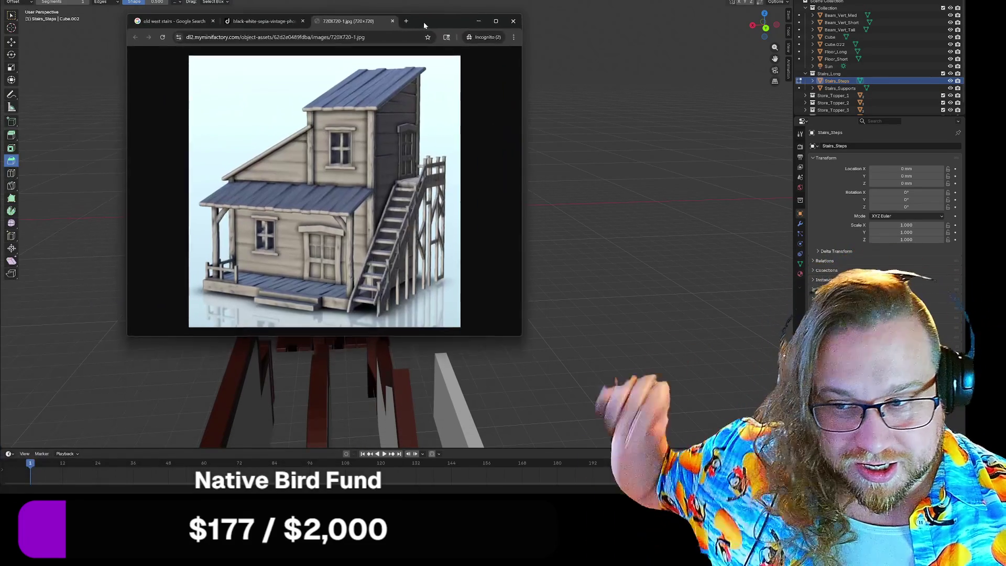
pyautogui.moveTo(424, 21)
pyautogui.mouseDown()
pyautogui.moveTo(435, 23)
pyautogui.moveTo(426, 20)
pyautogui.mouseUp()
pyautogui.moveTo(427, 23); pyautogui.dragTo(418, 27)
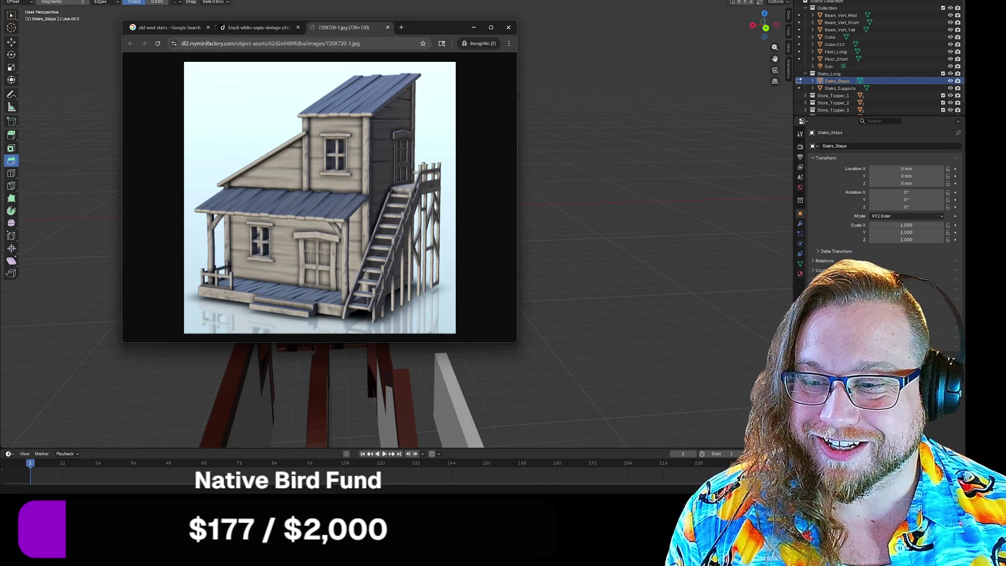
pyautogui.moveTo(438, 29)
pyautogui.mouseDown()
pyautogui.moveTo(501, 12)
pyautogui.moveTo(571, 51)
pyautogui.moveTo(537, 61)
pyautogui.moveTo(0, 55)
pyautogui.mouseUp()
# Orbit and zoom to see the whole staircase above the platforms, then return to the reference
pyautogui.moveTo(220, 173)
pyautogui.mouseDown(button='middle')
pyautogui.moveTo(473, 183)
pyautogui.moveTo(467, 157)
pyautogui.moveTo(384, 155)
pyautogui.moveTo(539, 155)
pyautogui.moveTo(531, 141)
pyautogui.moveTo(460, 162)
pyautogui.moveTo(427, 194)
pyautogui.moveTo(429, 206)
pyautogui.mouseUp(button='middle')
pyautogui.scroll(5, 316, 354)
pyautogui.scroll(-5, 316, 354)
pyautogui.moveTo(344, 332)
pyautogui.mouseDown(button='middle')
pyautogui.moveTo(368, 246)
pyautogui.moveTo(341, 260)
pyautogui.moveTo(449, 209)
pyautogui.moveTo(434, 185)
pyautogui.mouseUp(button='middle')
pyautogui.scroll(-5, 353, 257)
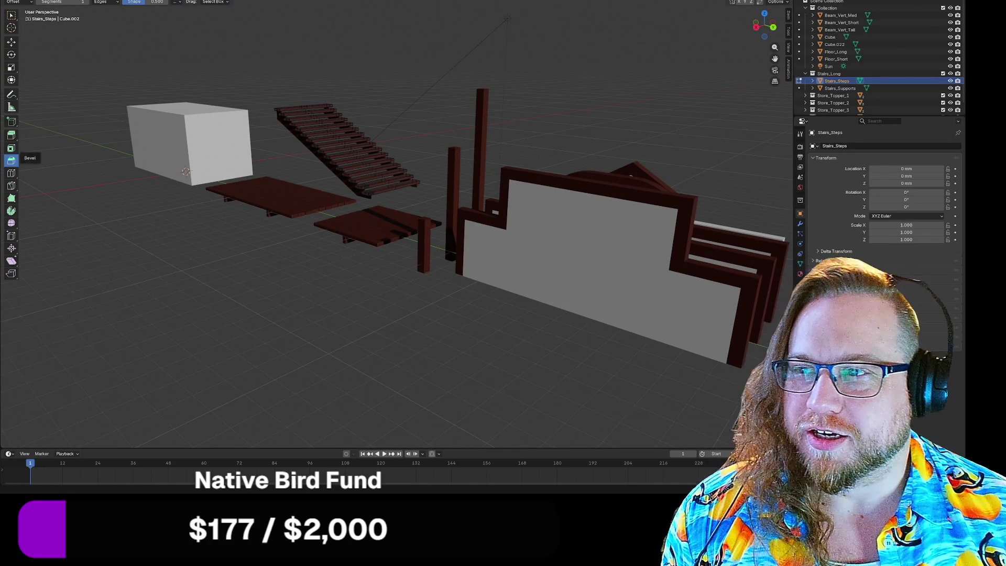
pyautogui.hotkey('alt', 'Tab')
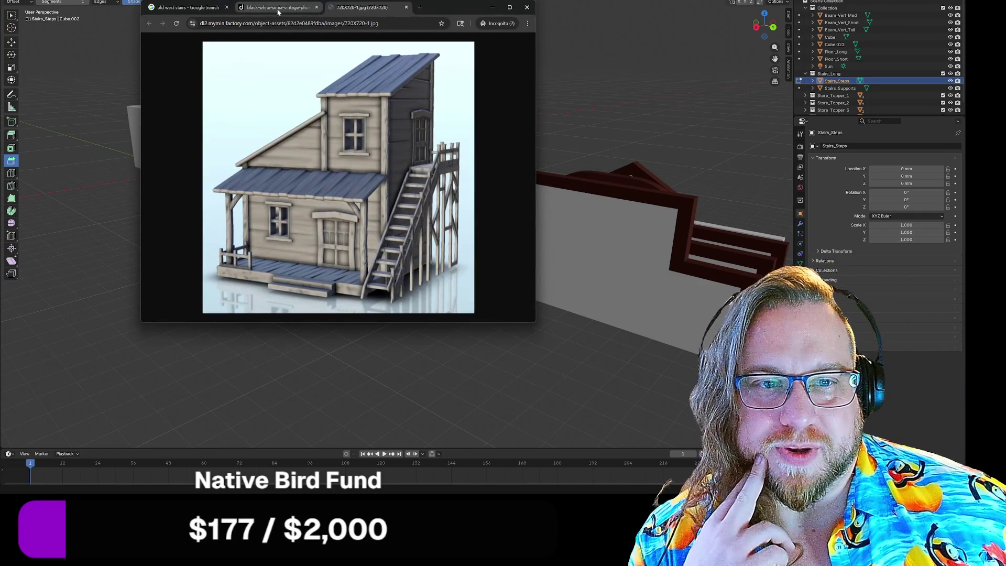
# Check the sepia building photo, then open and close the small Agoda saloon cabin image tab
pyautogui.click(278, 9)
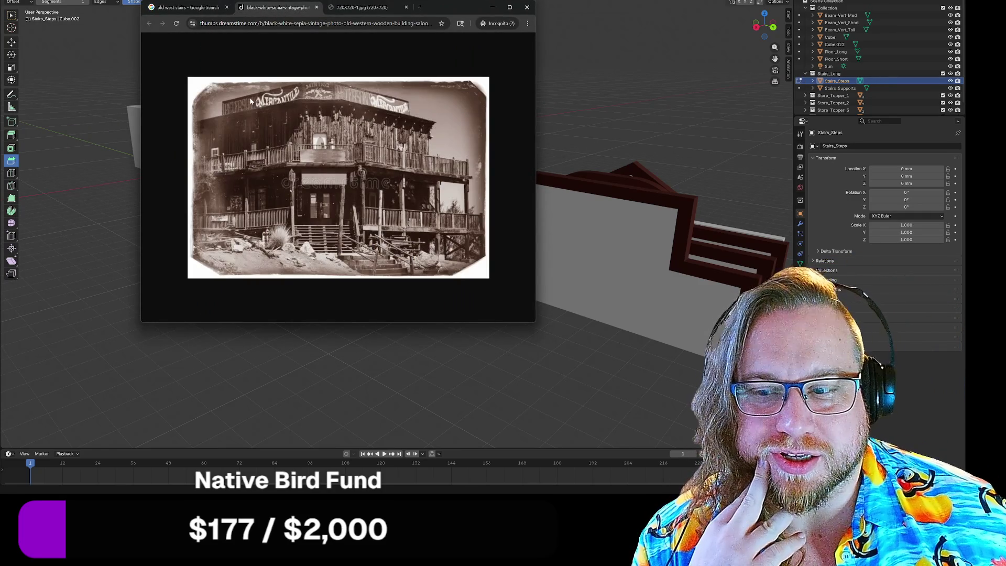
pyautogui.click(200, 12)
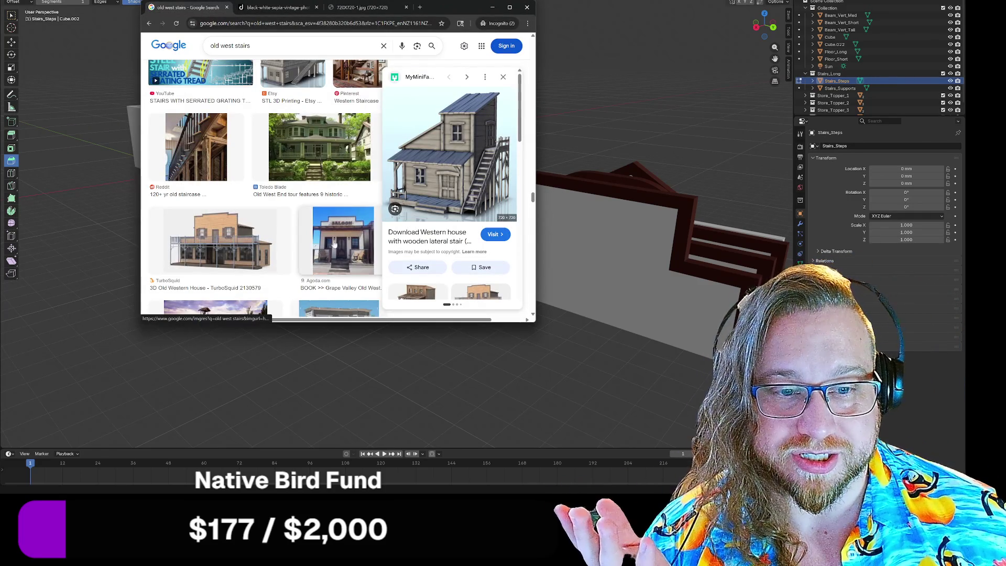
pyautogui.click(336, 240)
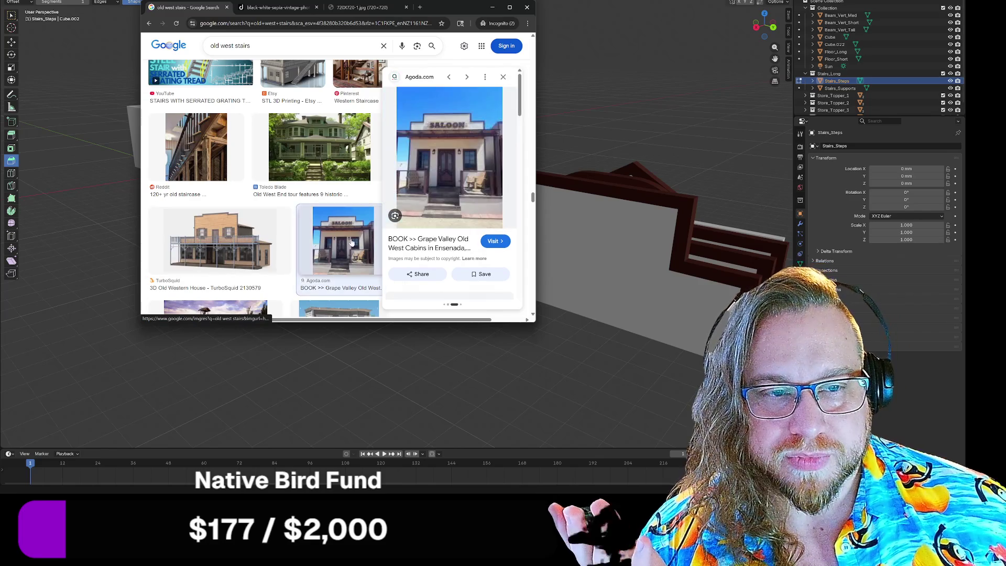
pyautogui.rightClick(429, 127)
pyautogui.click(487, 226)
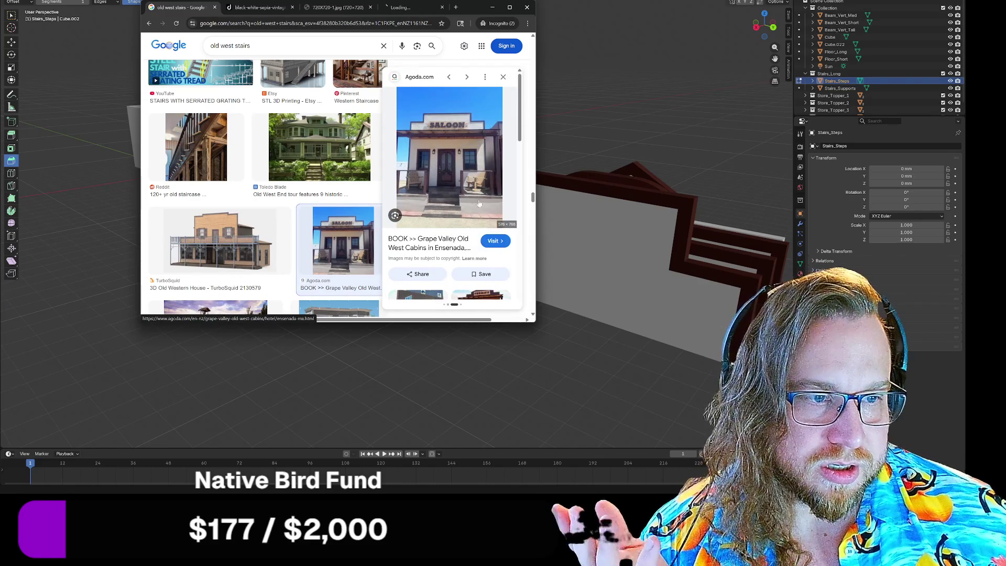
pyautogui.moveTo(472, 7); pyautogui.dragTo(345, 5)
pyautogui.click(280, 5)
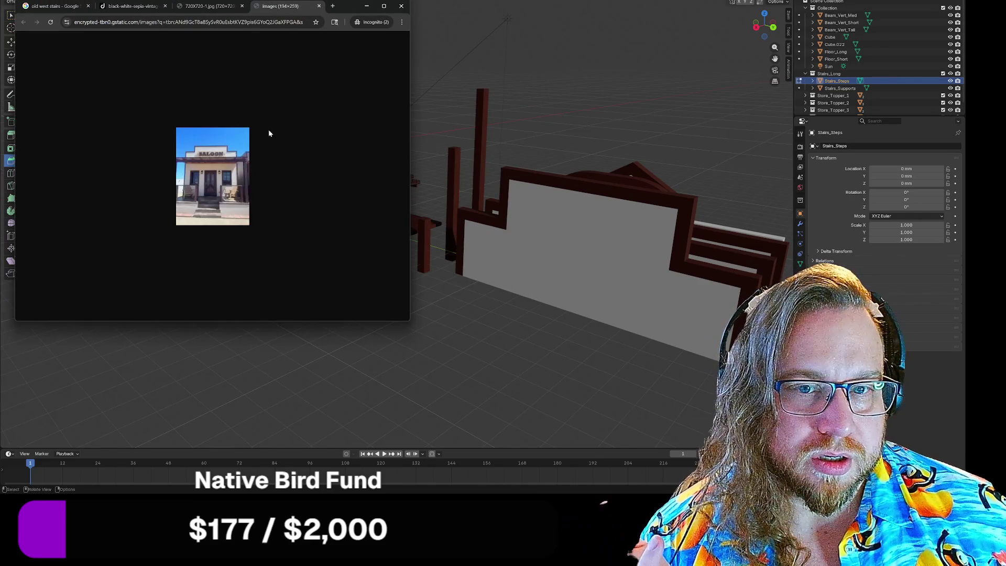
pyautogui.click(319, 5)
# Open the saloon preview image full-size in a new tab and pull back the Blender view
pyautogui.click(58, 5)
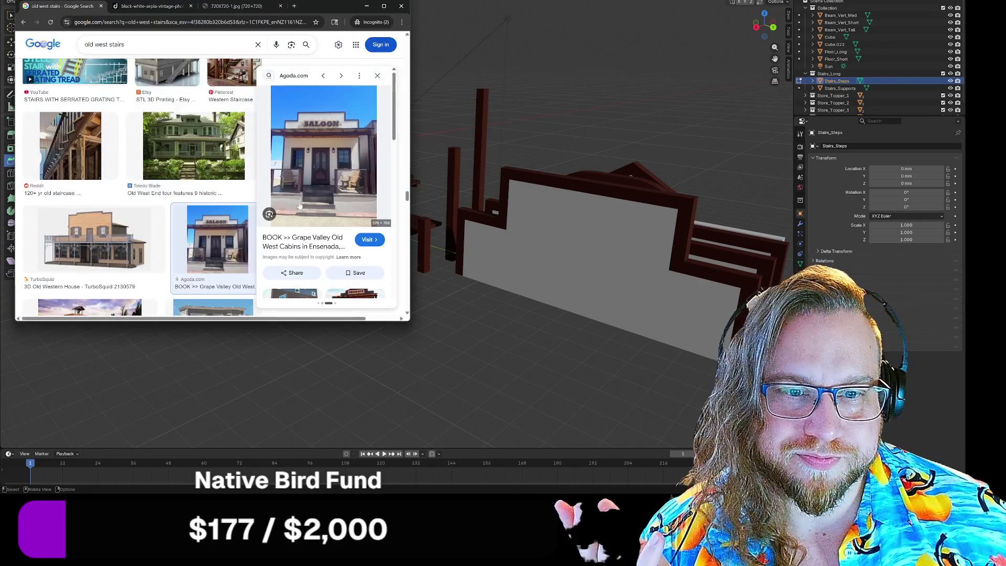
pyautogui.rightClick(330, 137)
pyautogui.click(374, 244)
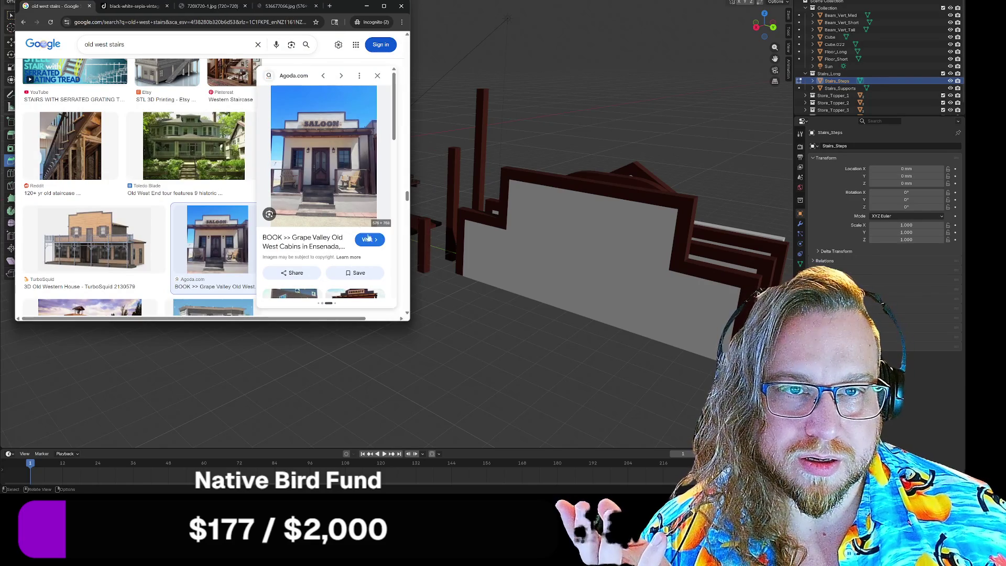
pyautogui.click(287, 6)
pyautogui.scroll(-4, 586, 256)
pyautogui.moveTo(586, 255); pyautogui.dragTo(534, 256, button='middle')
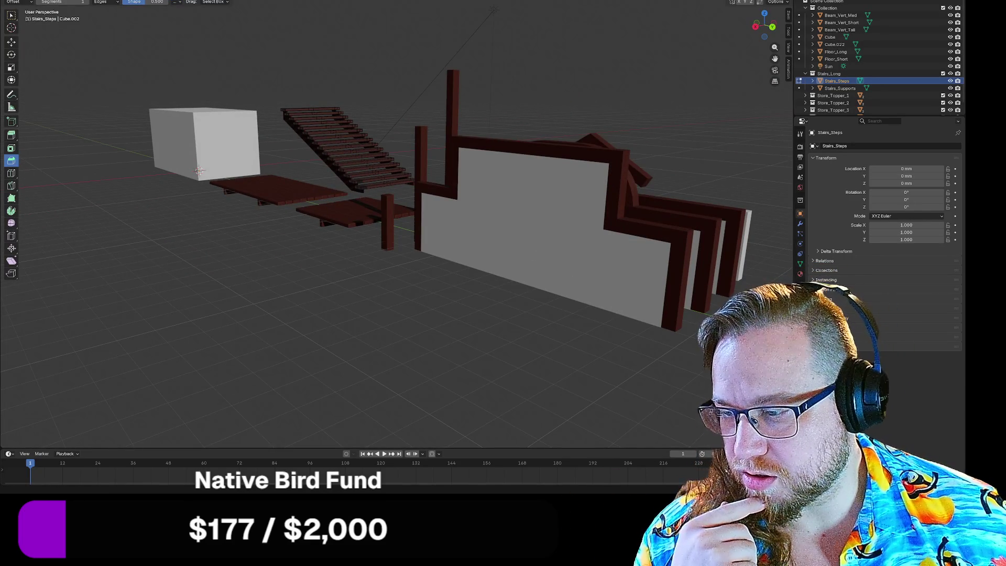
# Bring Chrome forward, view the sepia vintage mercantile photo, then return to the saloon image
pyautogui.hotkey('alt', 'Tab')
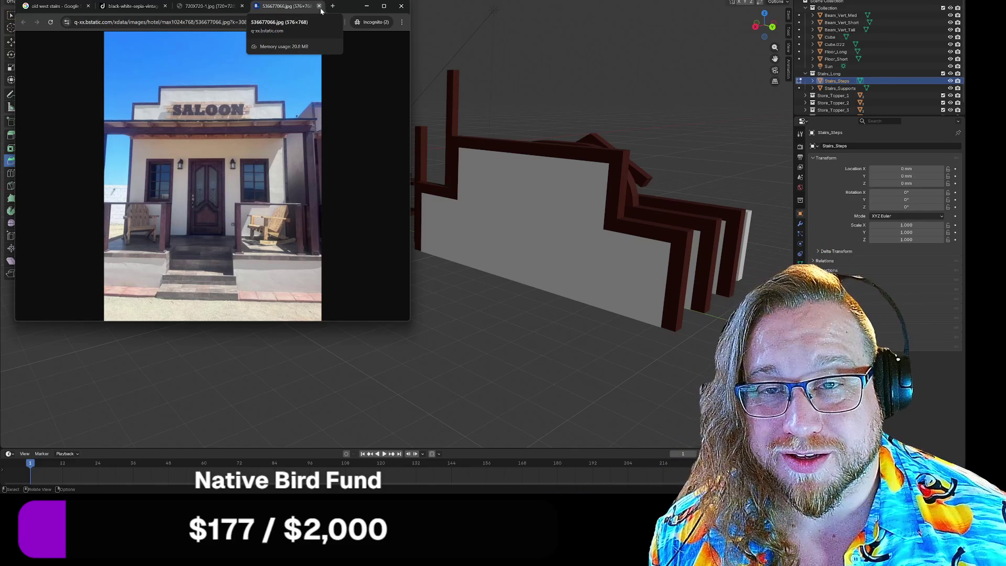
pyautogui.click(132, 6)
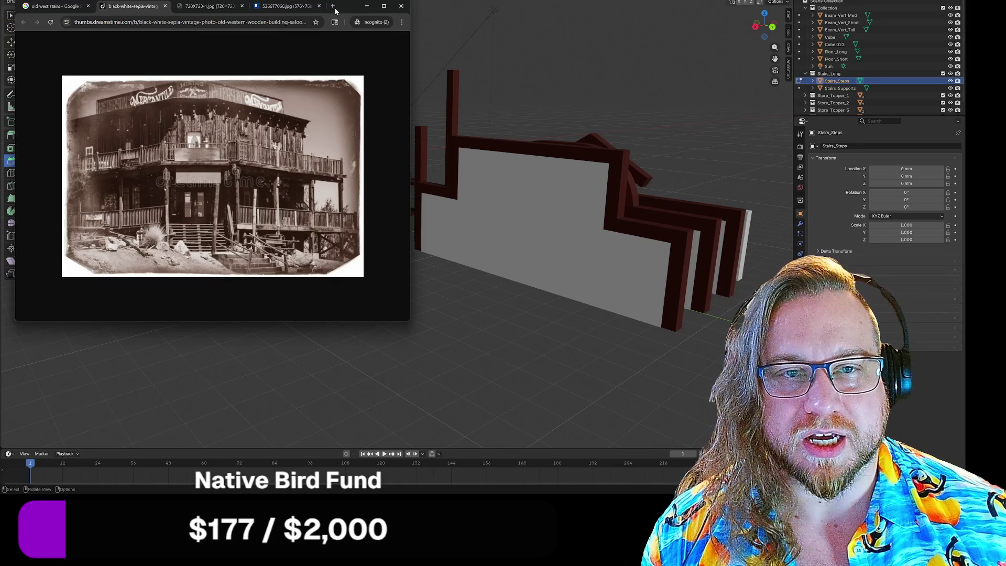
pyautogui.click(285, 6)
# Show the 3D house render with stairs, then bring forward the ruru bird search window
pyautogui.click(225, 8)
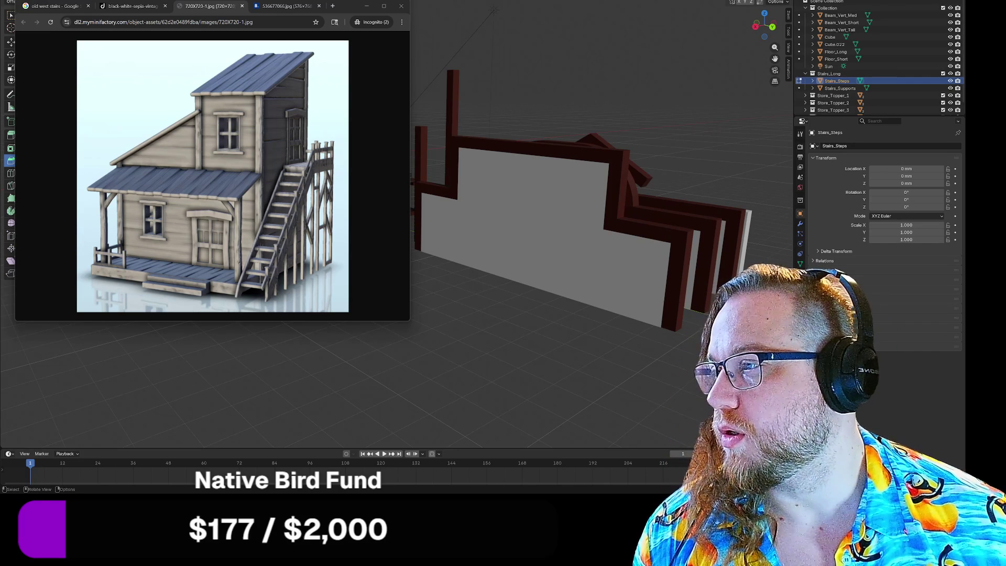
pyautogui.hotkey('alt', 'Tab')
# Move the ruru search window right, make it taller, and show image results
pyautogui.moveTo(278, 18)
pyautogui.mouseDown()
pyautogui.moveTo(660, 7)
pyautogui.moveTo(633, 26)
pyautogui.moveTo(655, 27)
pyautogui.moveTo(643, 0)
pyautogui.mouseUp()
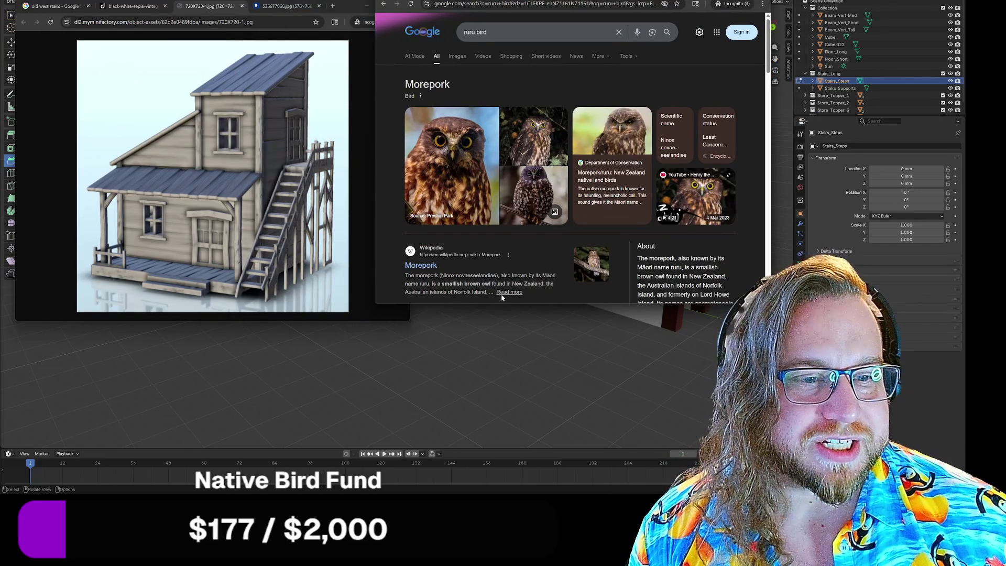
pyautogui.moveTo(506, 303); pyautogui.dragTo(502, 385)
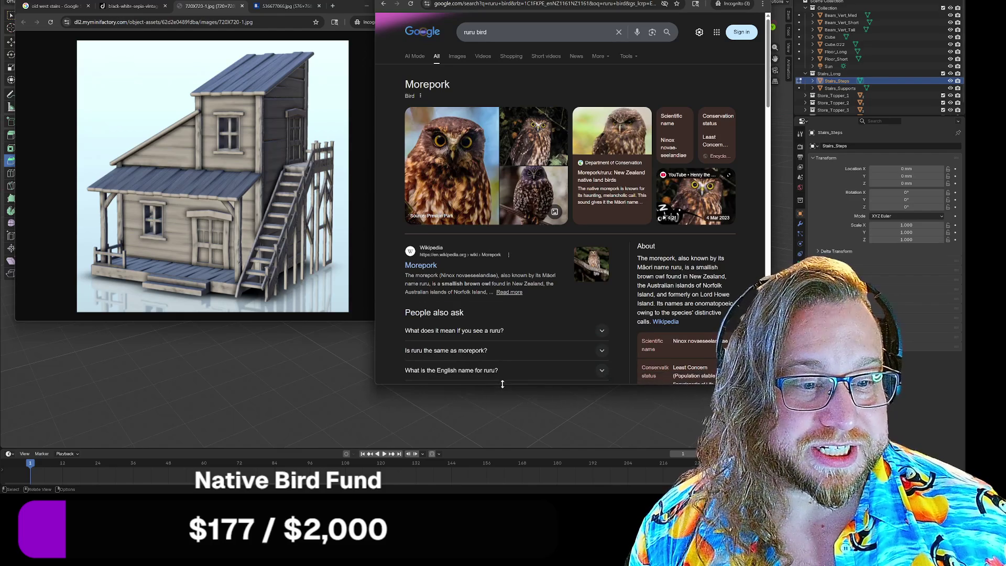
pyautogui.click(462, 58)
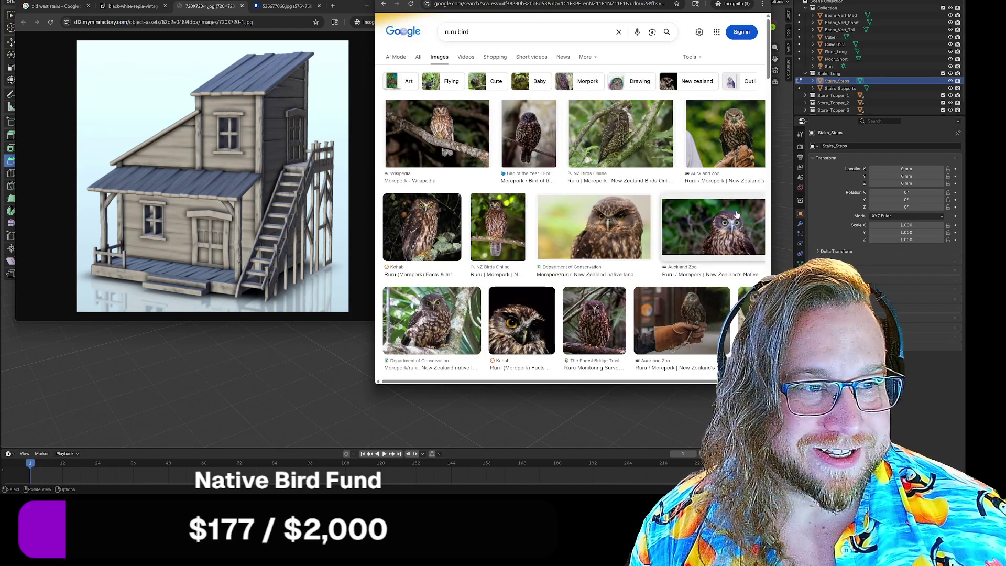
# Open the Auckland Zoo ruru photo on its own, zoom it to actual size and back, then close it
pyautogui.click(742, 156)
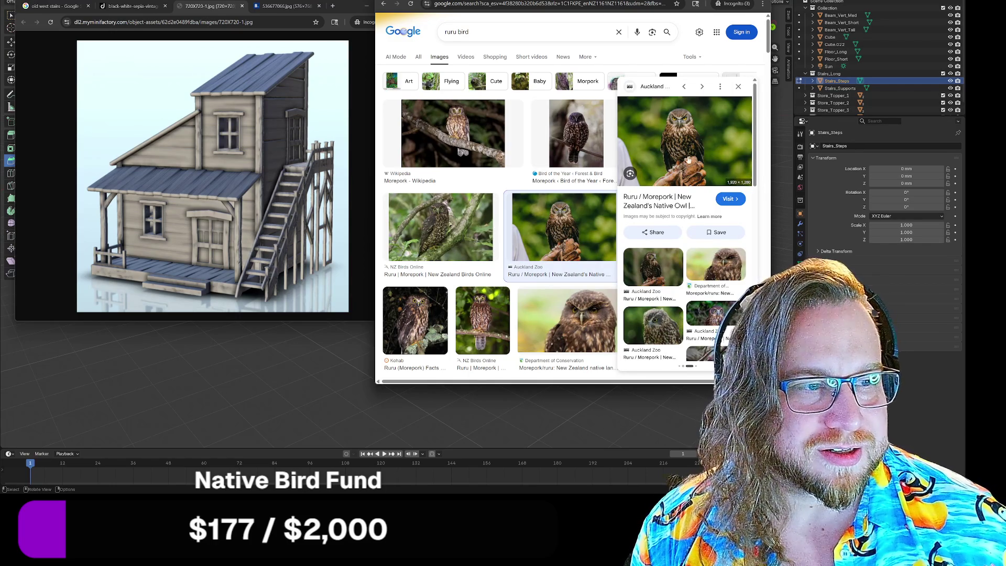
pyautogui.rightClick(664, 152)
pyautogui.click(697, 257)
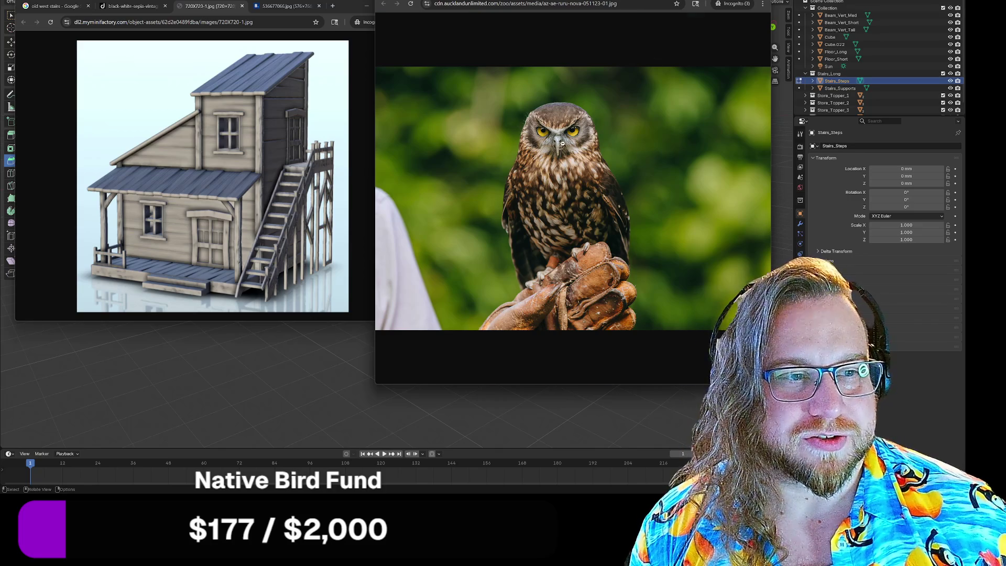
pyautogui.click(564, 144)
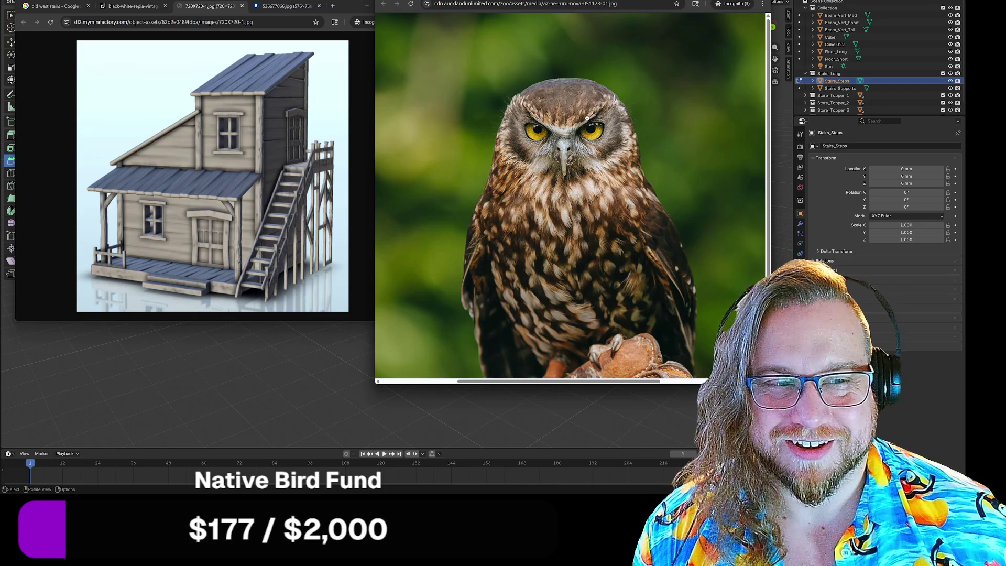
pyautogui.click(587, 118)
pyautogui.hotkey('ctrl', 'w')
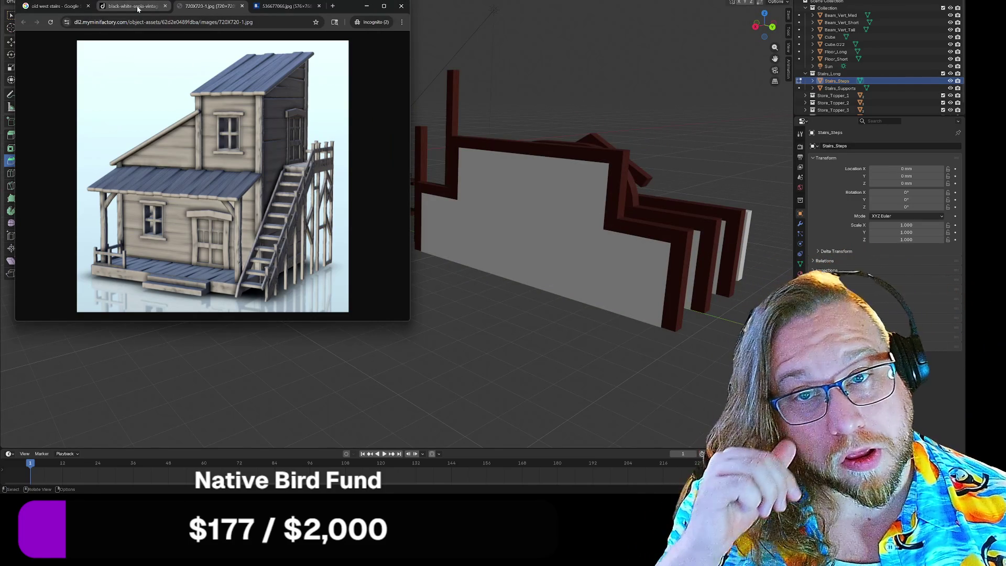
pyautogui.click(138, 8)
pyautogui.click(210, 7)
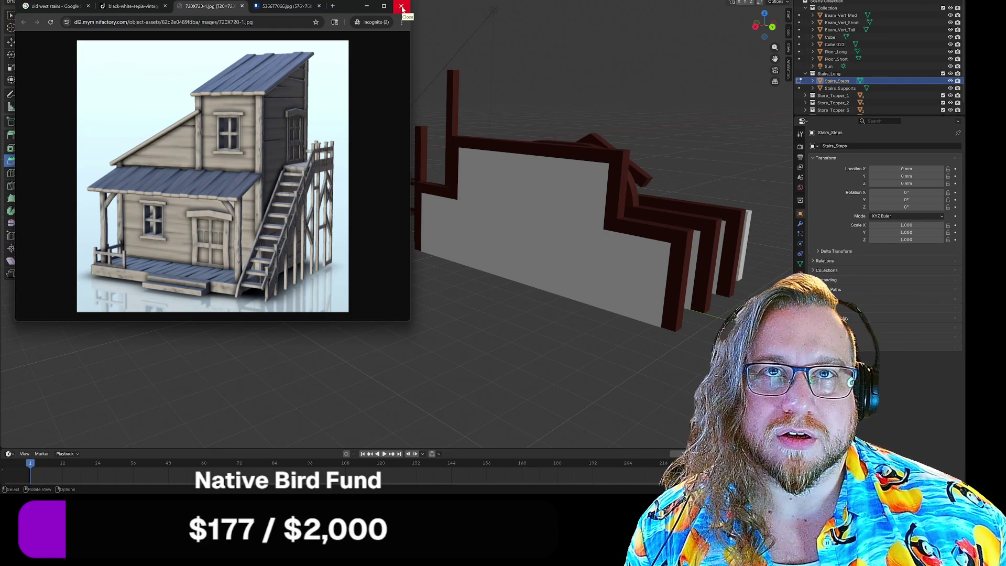
# Minimize Chrome and orbit around the Blender stairs scene
pyautogui.click(369, 9)
pyautogui.moveTo(329, 182); pyautogui.dragTo(365, 192, button='middle')
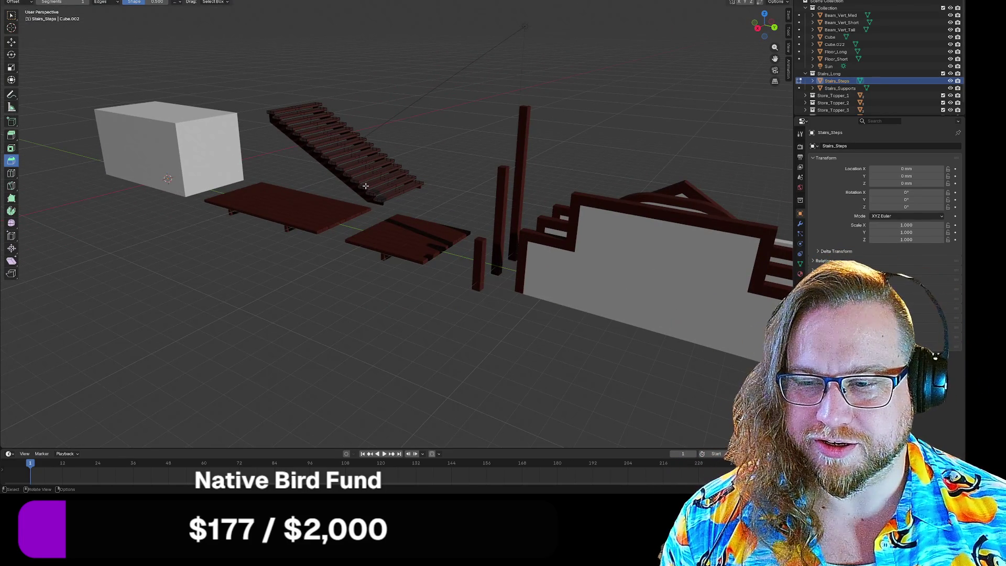
# Orbit toward the beams and select the medium, short and tall vertical beams in turn, then deselect
pyautogui.moveTo(414, 268)
pyautogui.mouseDown(button='middle')
pyautogui.moveTo(459, 320)
pyautogui.moveTo(453, 250)
pyautogui.moveTo(441, 258)
pyautogui.moveTo(449, 248)
pyautogui.moveTo(441, 336)
pyautogui.moveTo(449, 314)
pyautogui.moveTo(495, 298)
pyautogui.moveTo(474, 289)
pyautogui.moveTo(514, 289)
pyautogui.moveTo(382, 269)
pyautogui.moveTo(382, 303)
pyautogui.moveTo(376, 298)
pyautogui.mouseUp(button='middle')
pyautogui.scroll(5, 382, 304)
pyautogui.scroll(-2, 375, 299)
pyautogui.scroll(4, 367, 273)
pyautogui.scroll(-4, 367, 271)
pyautogui.click(370, 215)
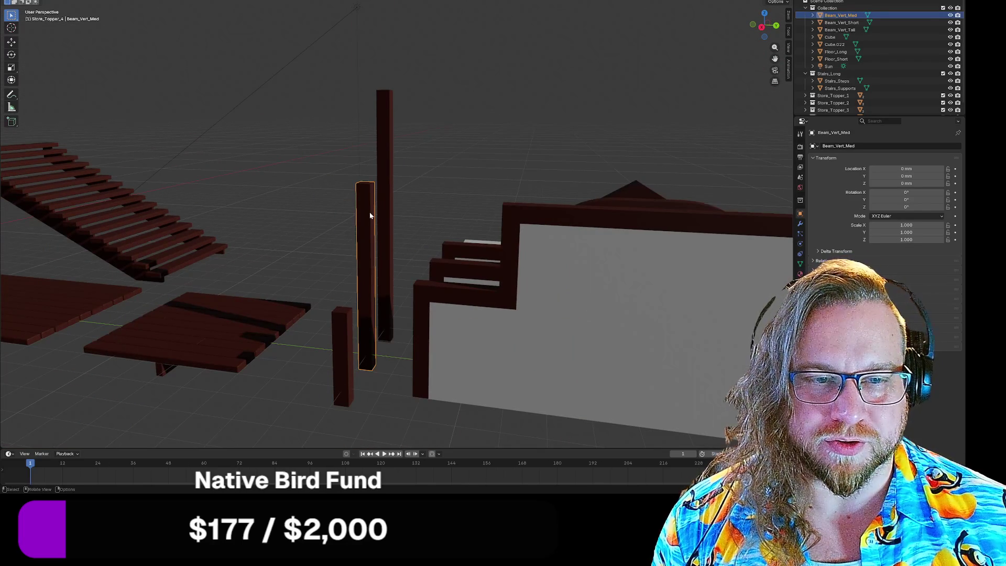
pyautogui.click(342, 330)
pyautogui.click(397, 167)
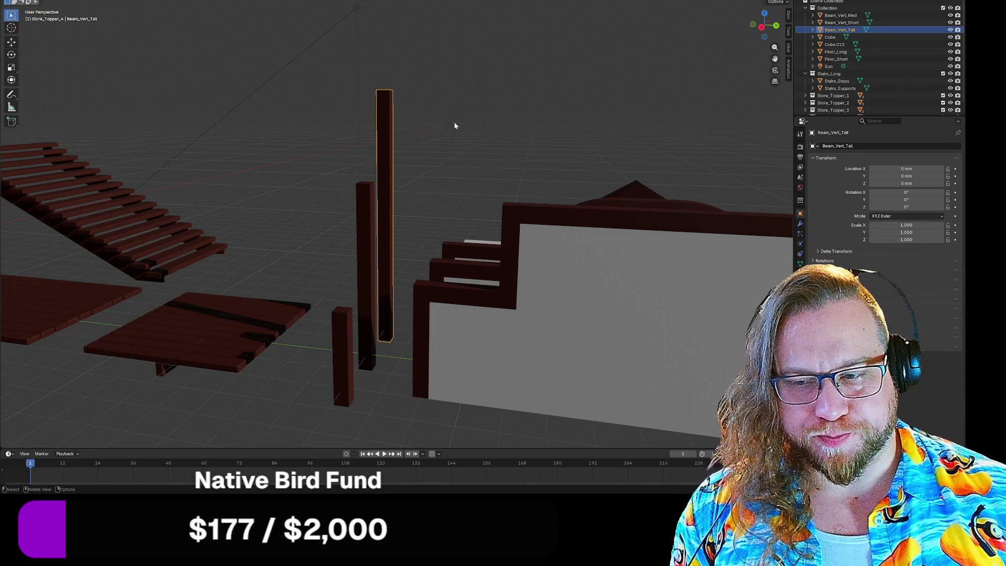
pyautogui.click(443, 118)
# Orbit up to the roof arch, select Beam_Vert_Tall, and bring up the Apply transforms menu
pyautogui.moveTo(444, 118); pyautogui.dragTo(445, 137, button='middle')
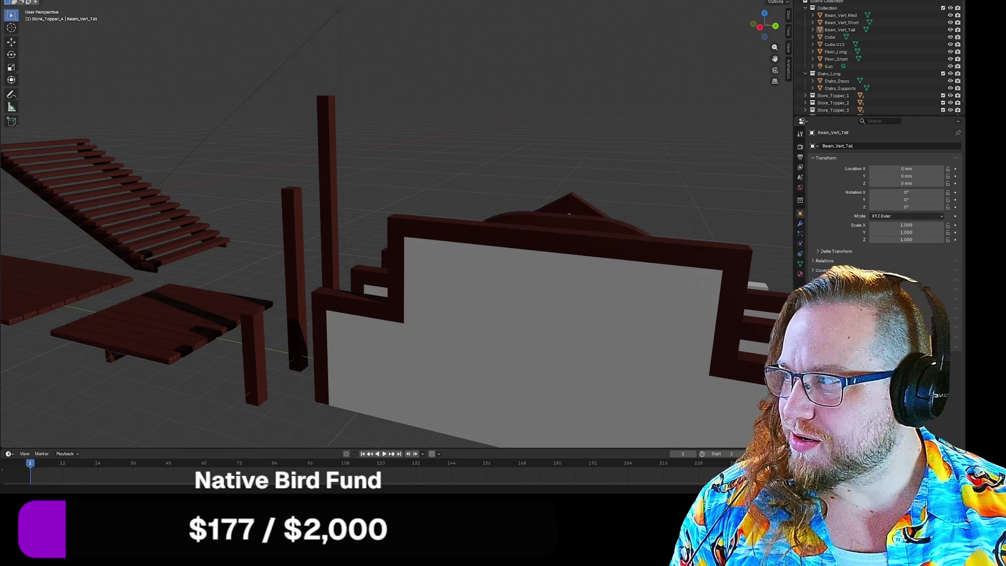
pyautogui.moveTo(385, 179)
pyautogui.mouseDown(button='middle')
pyautogui.moveTo(334, 193)
pyautogui.moveTo(358, 196)
pyautogui.mouseUp(button='middle')
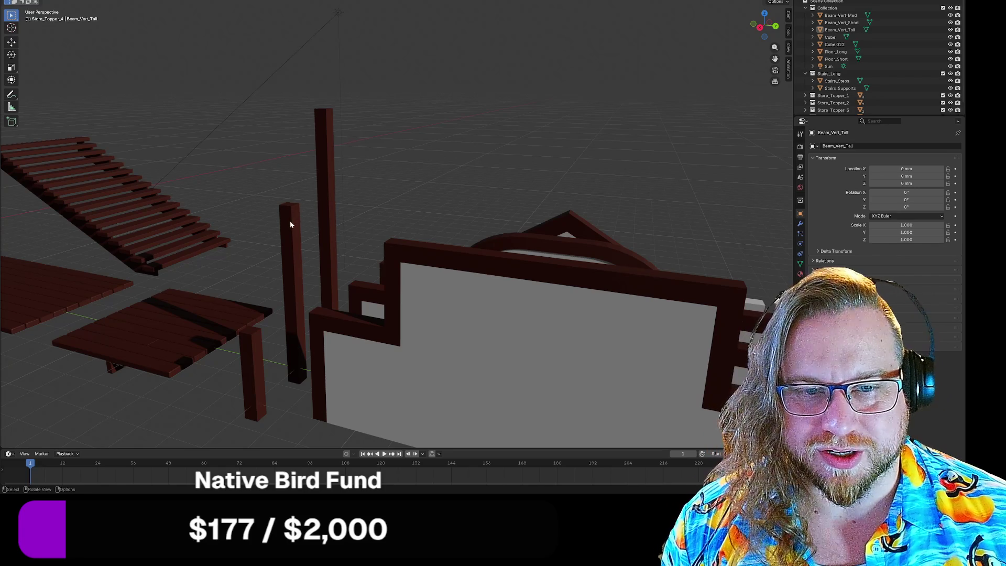
pyautogui.click(332, 152)
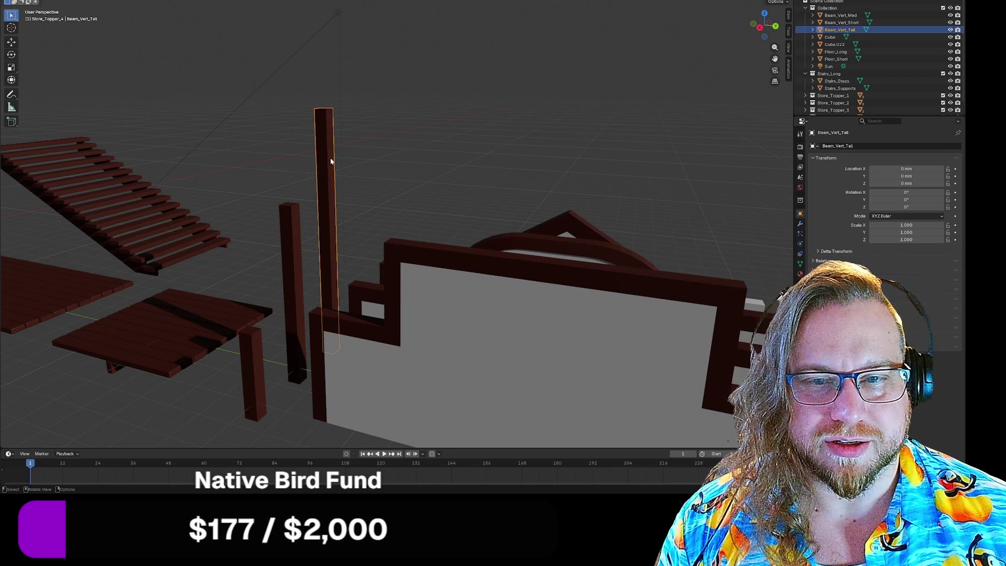
pyautogui.moveTo(302, 205); pyautogui.dragTo(307, 201, button='middle')
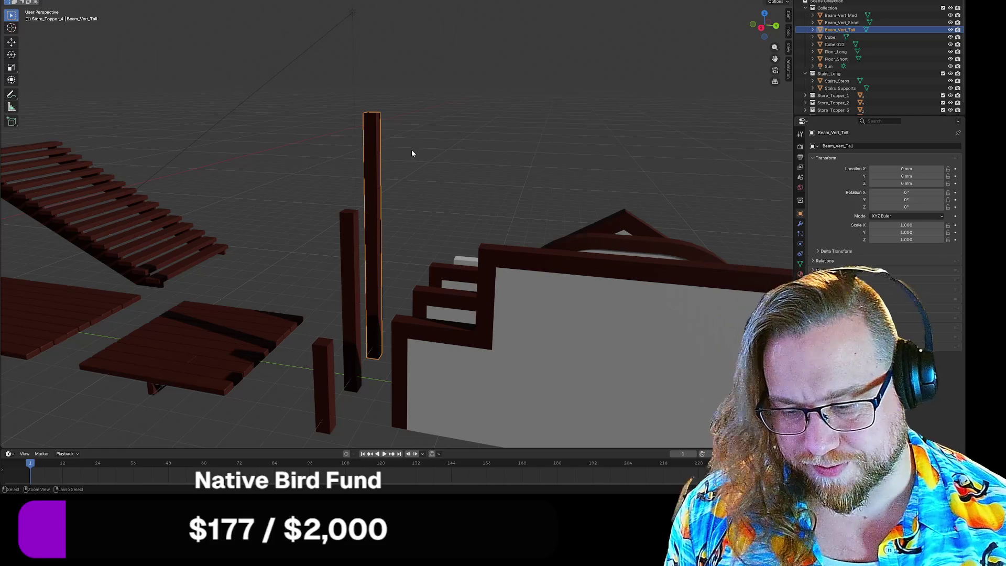
pyautogui.hotkey('ctrl', 'a')
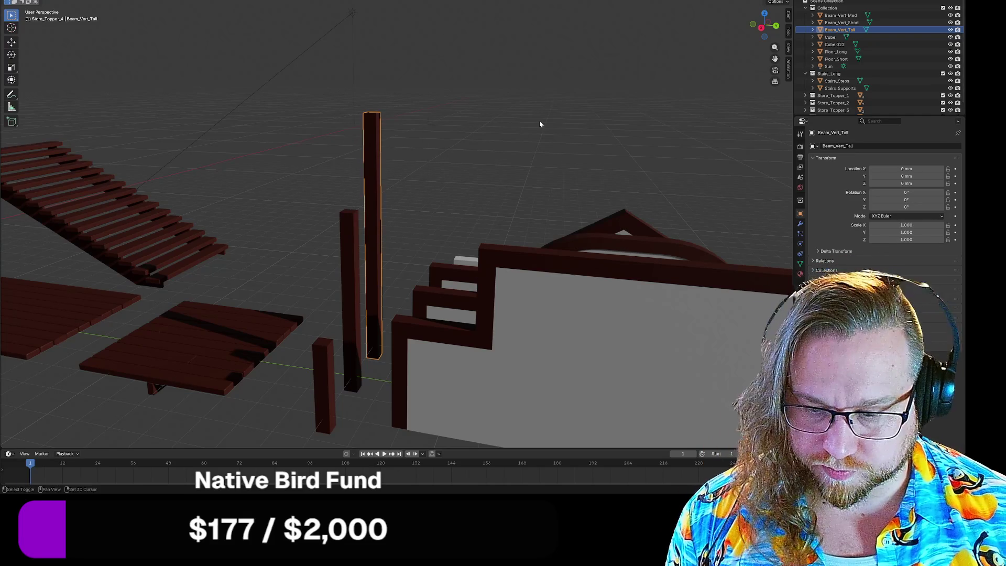
# Add a new cube mesh, Cube.001, and hide it with H
pyautogui.hotkey('shift', 'a')
pyautogui.moveTo(524, 130)
pyautogui.click(587, 137)
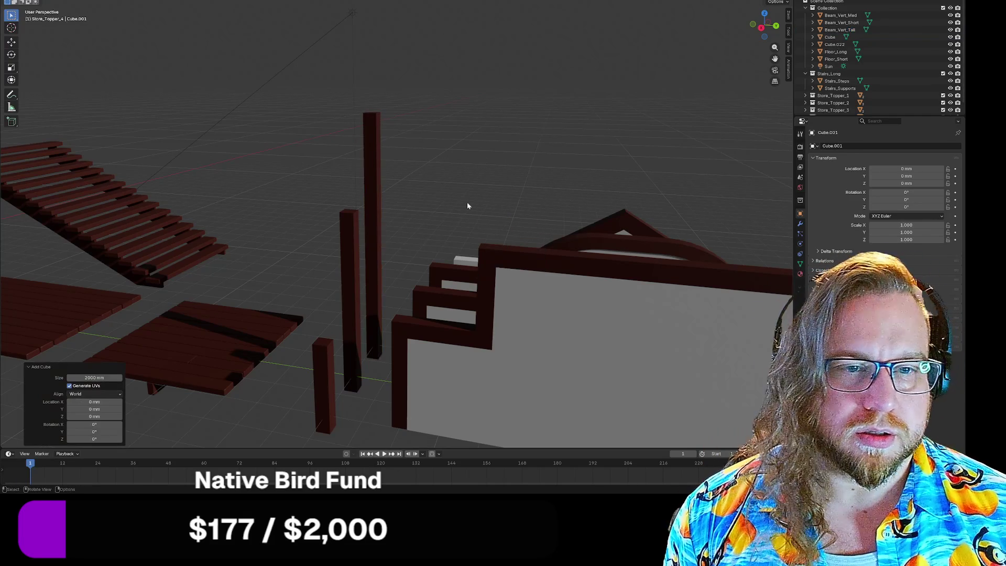
pyautogui.scroll(-5, 321, 239)
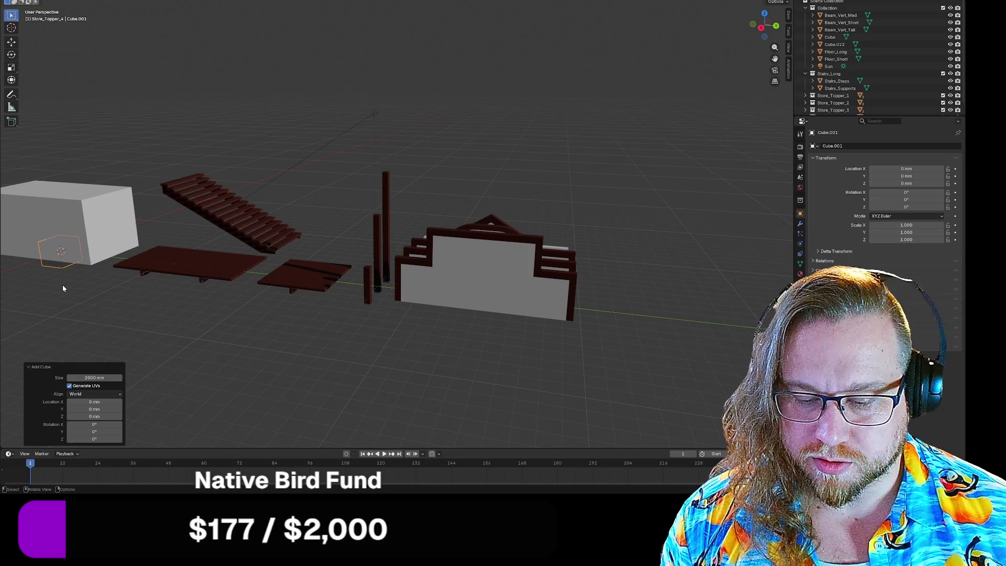
pyautogui.press('h')
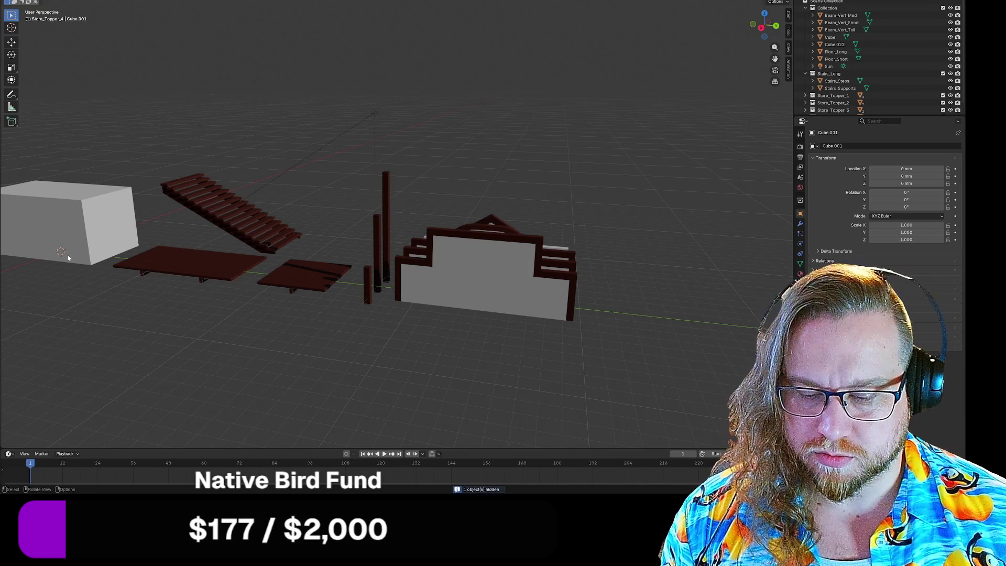
# Select the large white cube, then make Cube.001 the active object again
pyautogui.click(70, 254)
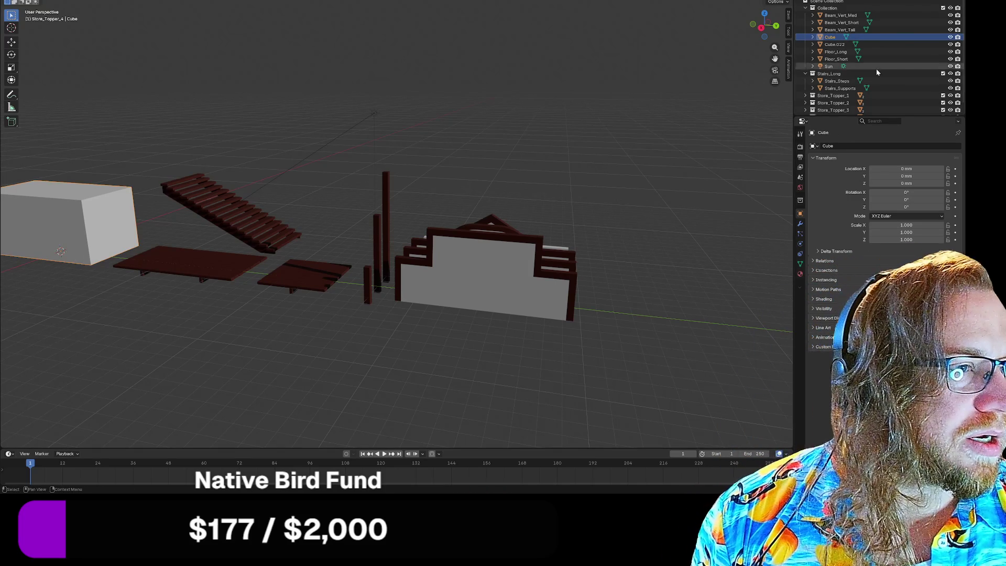
pyautogui.scroll(-1, 878, 61)
pyautogui.scroll(1, 891, 52)
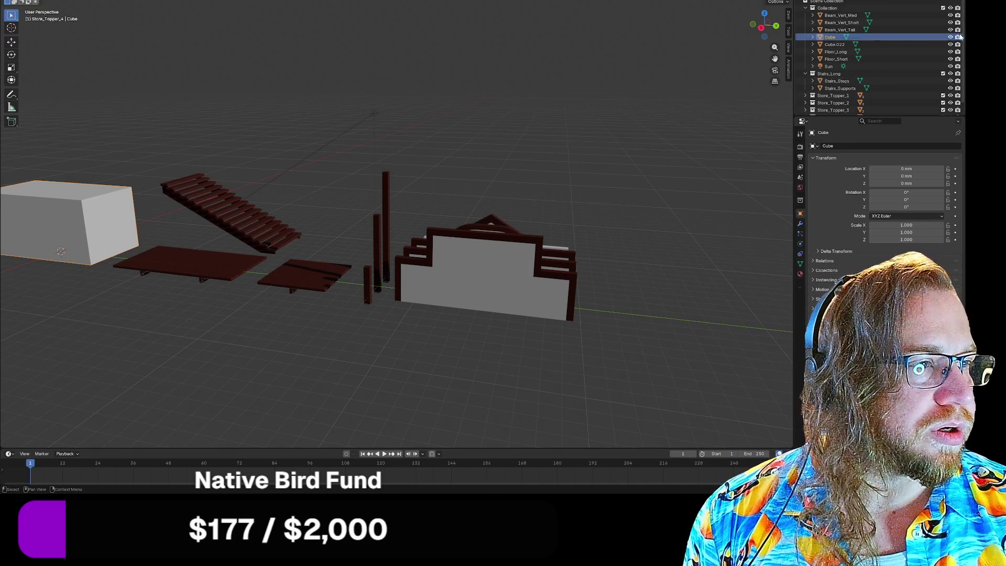
pyautogui.scroll(-1, 899, 83)
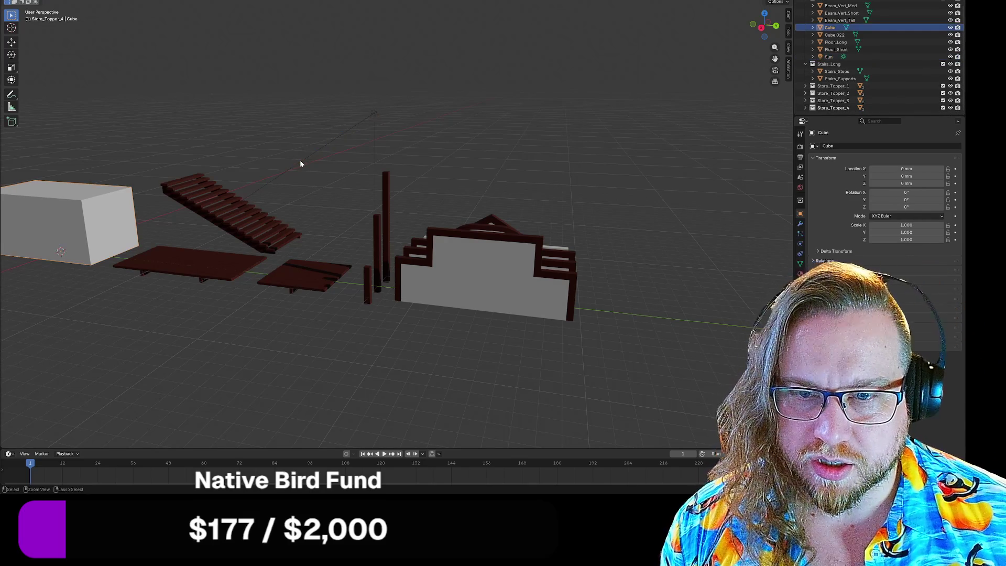
pyautogui.click(300, 164)
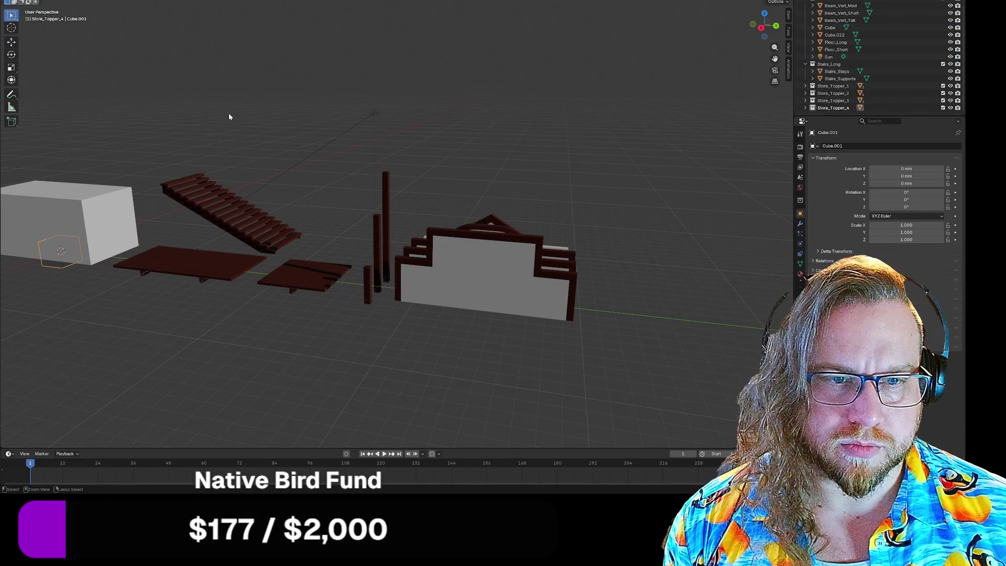
# Move Cube.001 onto the tall beam's top, at X -2600, Y 26200, Z 6500 mm
pyautogui.press('g')
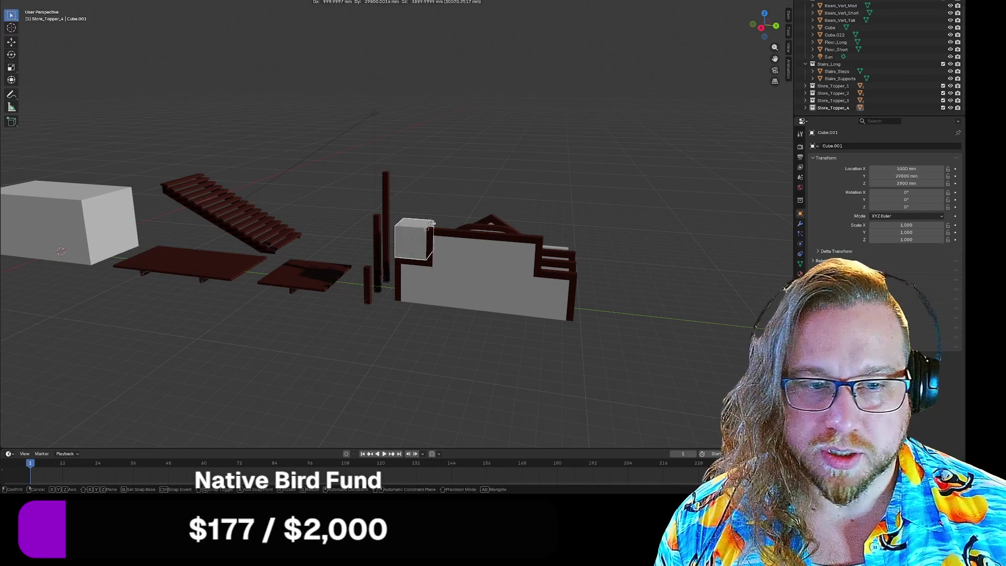
pyautogui.click(388, 187)
pyautogui.scroll(5, 389, 187)
pyautogui.moveTo(388, 187); pyautogui.dragTo(376, 199, button='middle')
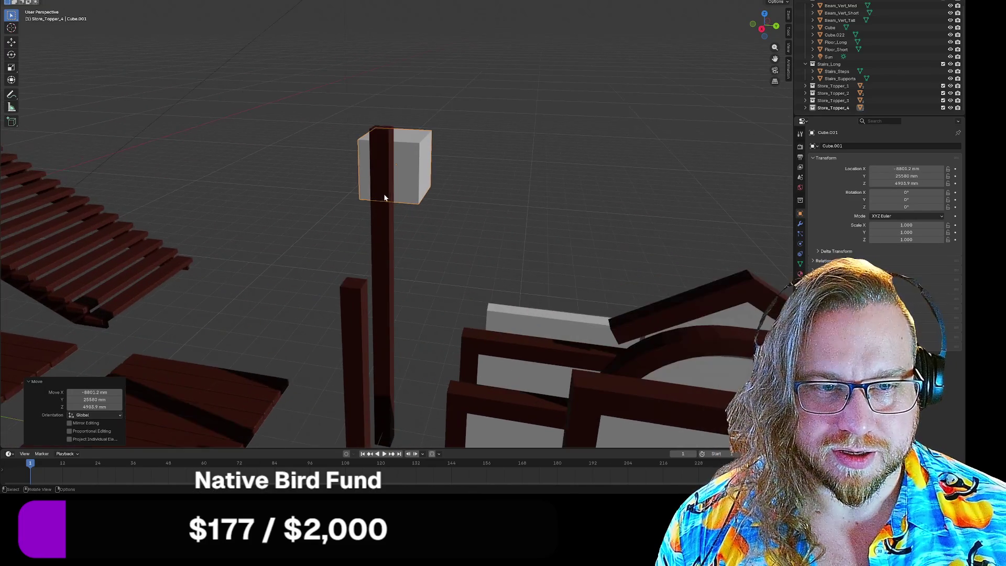
pyautogui.scroll(3, 391, 196)
pyautogui.press('g')
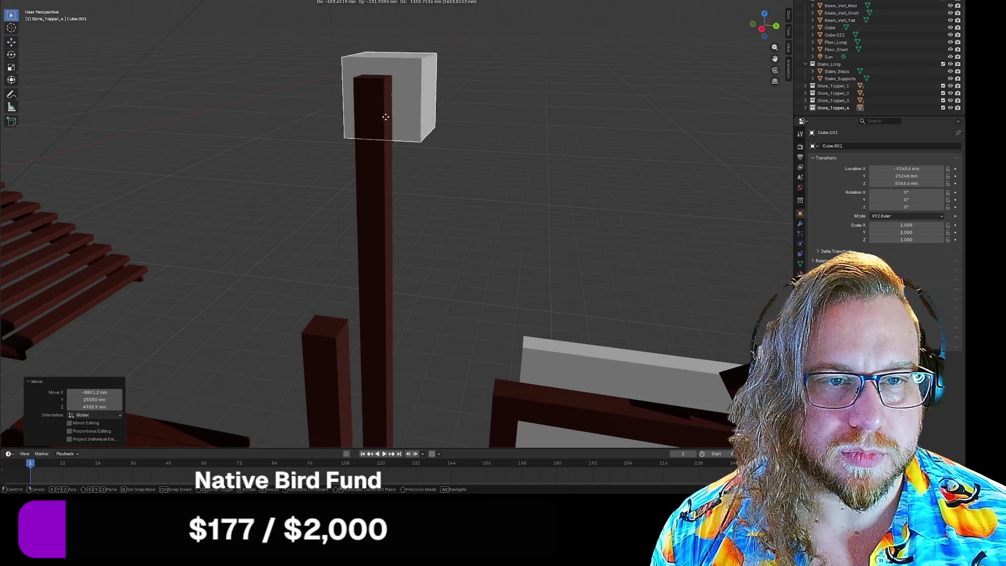
pyautogui.click(382, 81)
pyautogui.press('KP_Decimal')
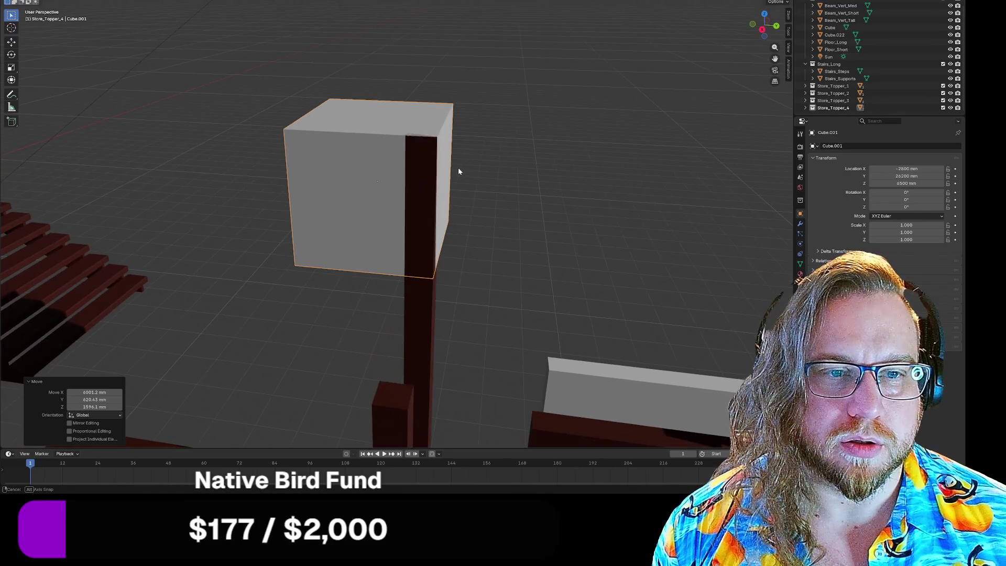
pyautogui.moveTo(476, 158)
pyautogui.mouseDown(button='middle')
pyautogui.moveTo(456, 155)
pyautogui.moveTo(521, 130)
pyautogui.mouseUp(button='middle')
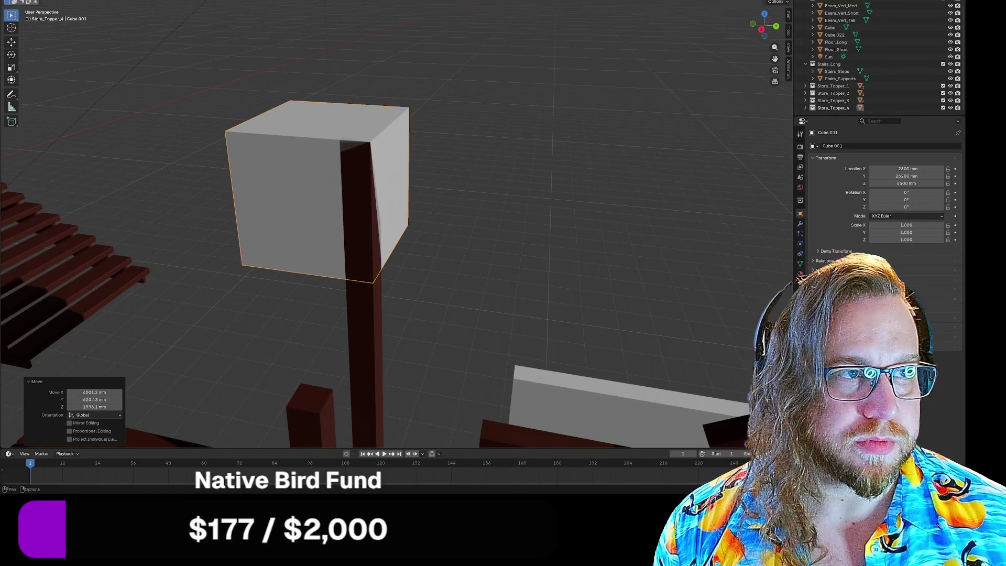
# Turn on X-ray shading with Alt+Z and enter Edit Mode on the cube
pyautogui.hotkey('shift', 'z')
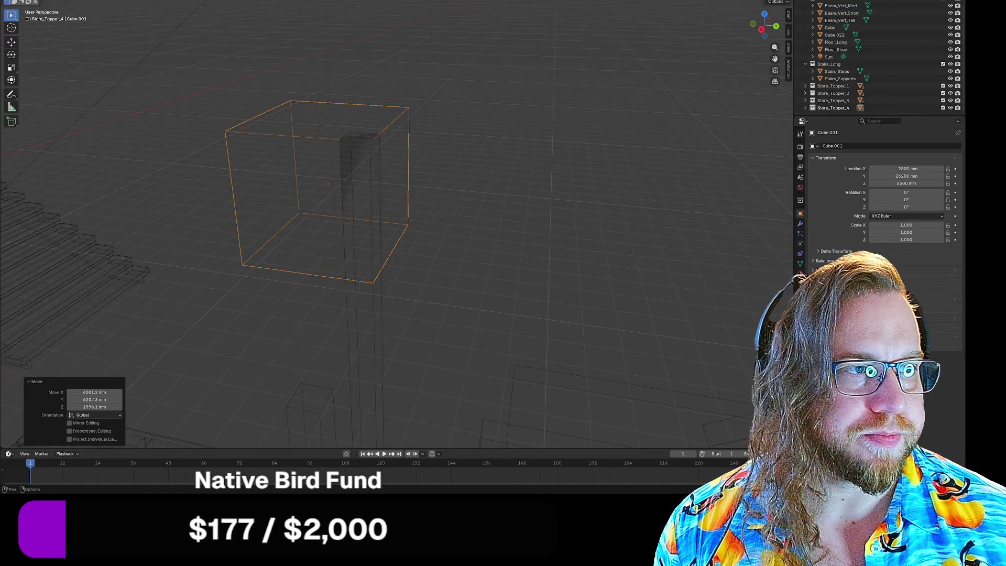
pyautogui.hotkey('shift', 'z')
pyautogui.hotkey('alt', 'z')
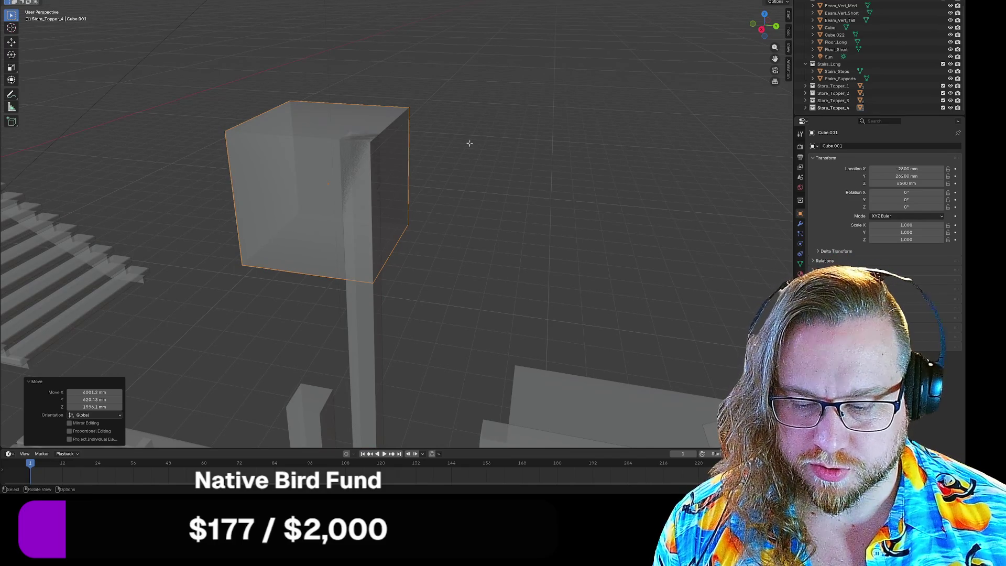
pyautogui.press('Tab')
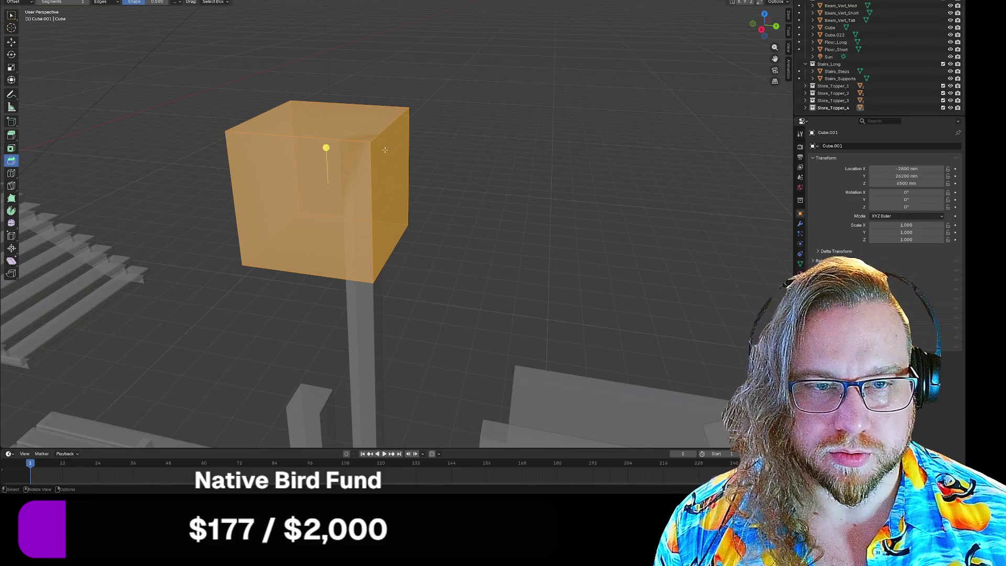
# Move the cube's right face along X to flatten it into a thin slab
pyautogui.moveTo(453, 160); pyautogui.dragTo(437, 164, button='middle')
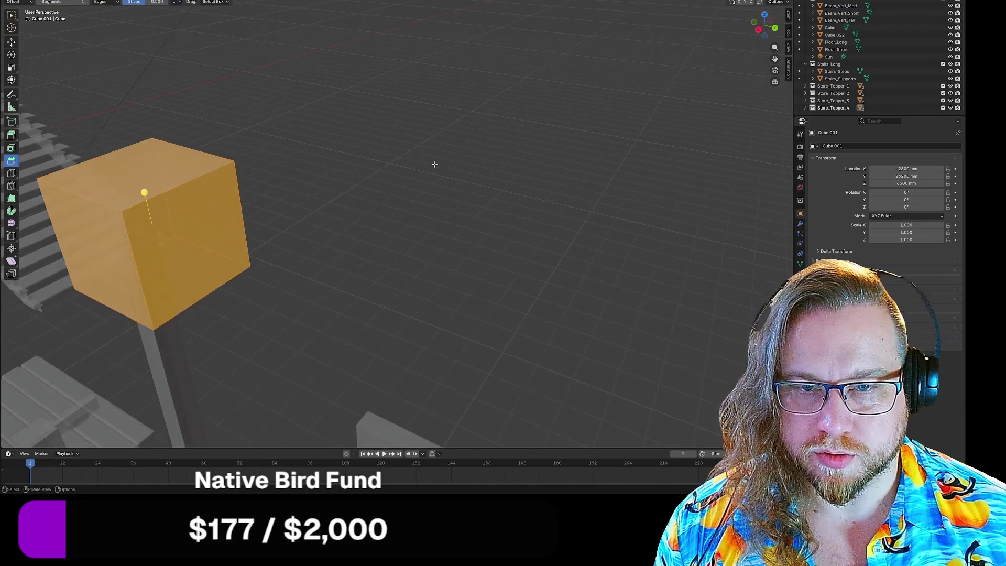
pyautogui.click(208, 193)
pyautogui.press('g')
pyautogui.press('x')
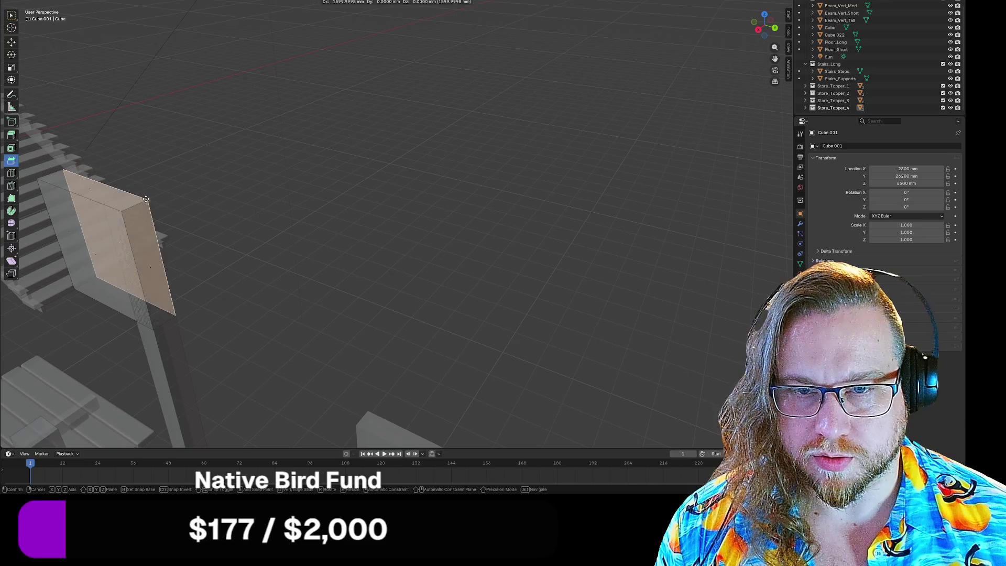
pyautogui.click(192, 200)
pyautogui.press('KP_Decimal')
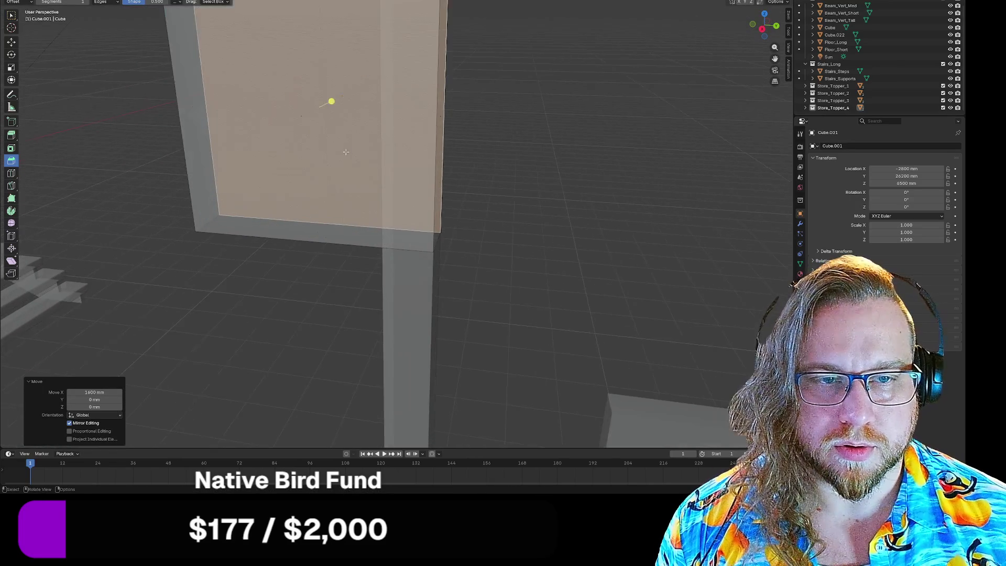
pyautogui.scroll(-5, 345, 149)
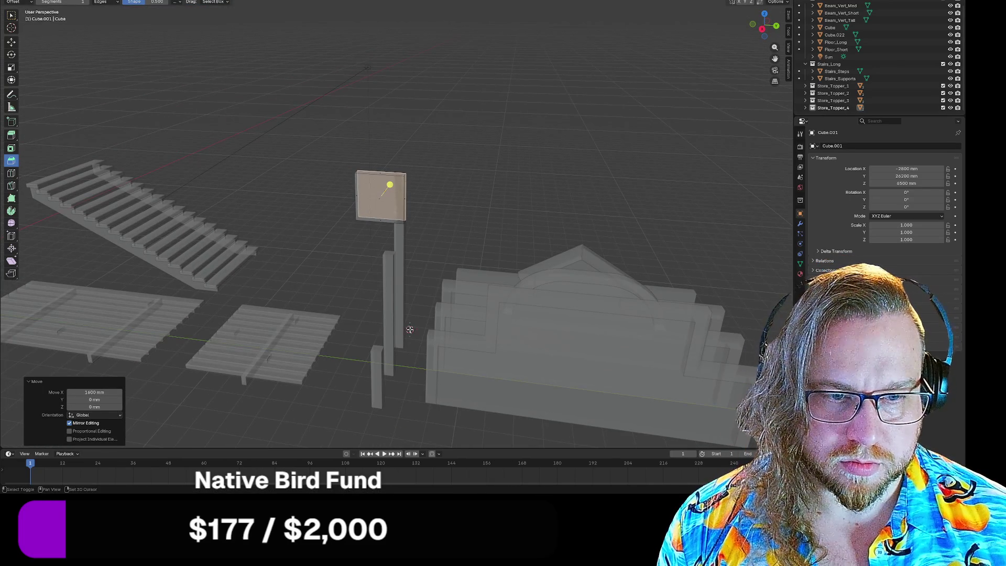
pyautogui.scroll(5, 407, 244)
pyautogui.rightClick(464, 202)
pyautogui.moveTo(465, 176)
pyautogui.mouseDown(button='middle')
pyautogui.moveTo(461, 157)
pyautogui.moveTo(463, 180)
pyautogui.moveTo(423, 171)
pyautogui.moveTo(454, 161)
pyautogui.moveTo(455, 145)
pyautogui.mouseUp(button='middle')
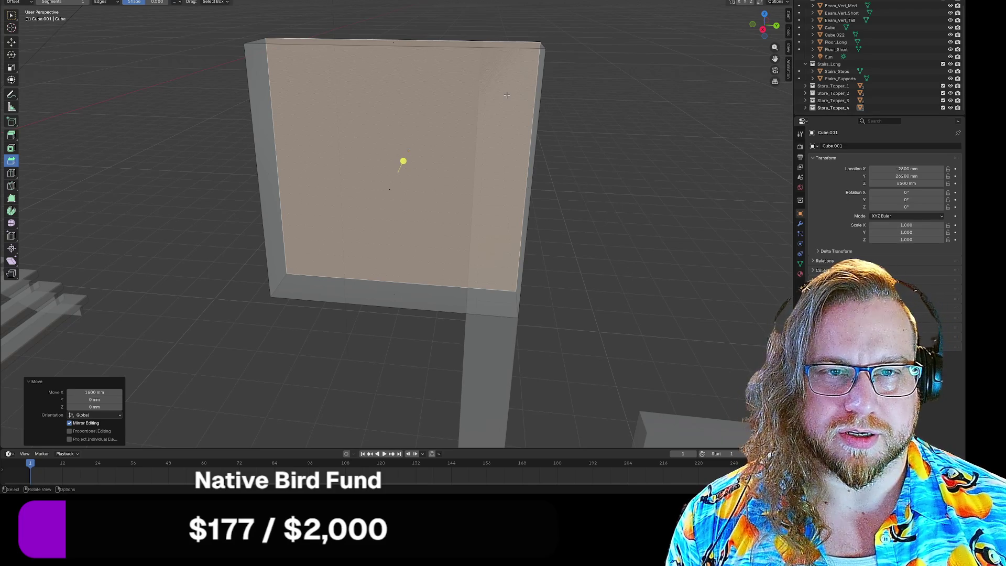
# Move a corner vertex and an edge to turn the slab into a triangle
pyautogui.click(545, 46)
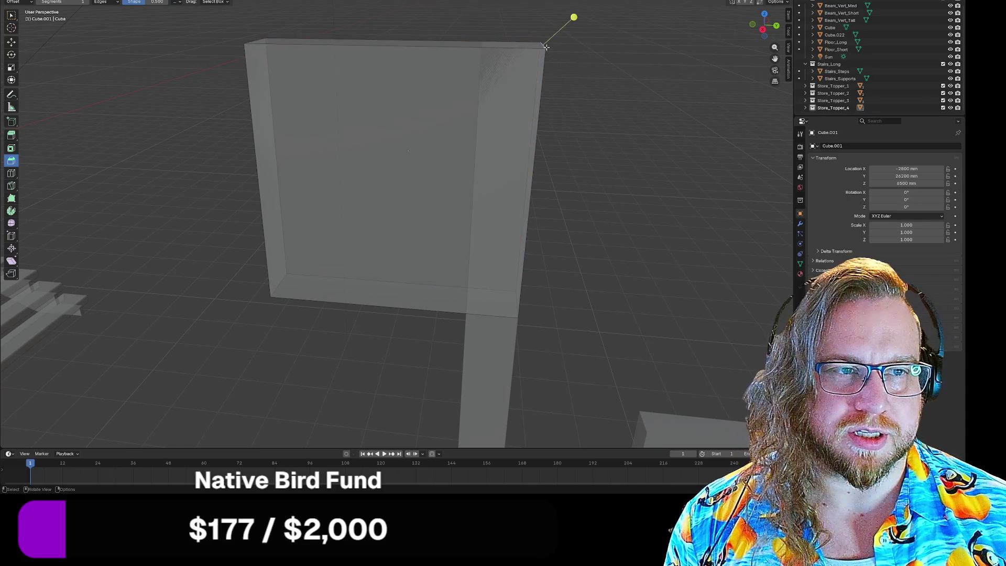
pyautogui.press('g')
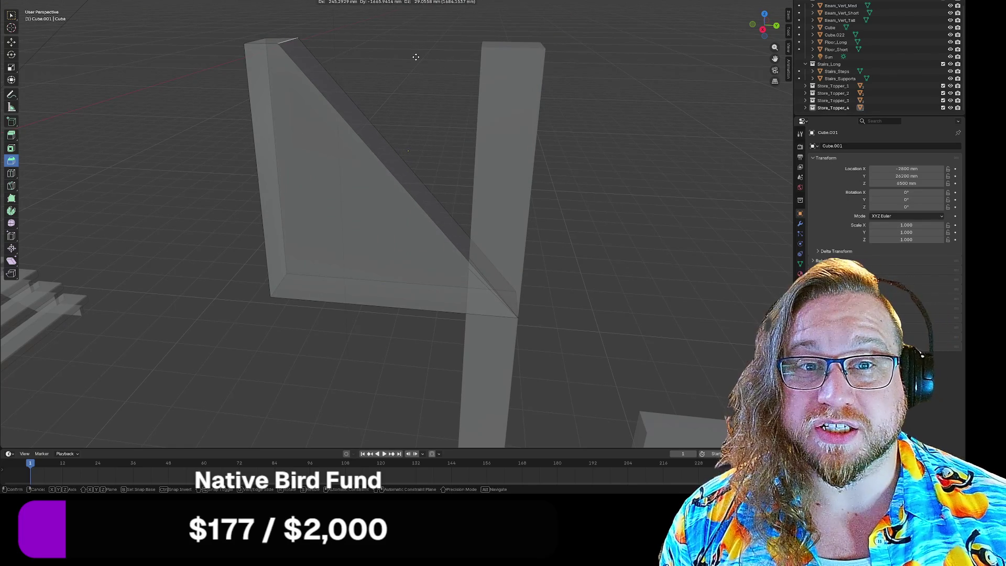
pyautogui.click(414, 58)
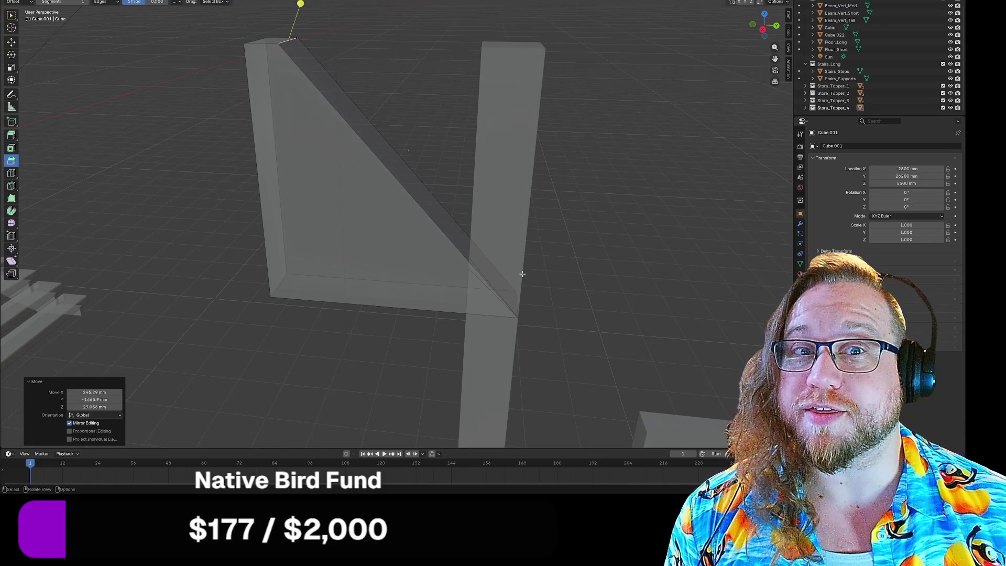
pyautogui.click(518, 304)
pyautogui.press('g')
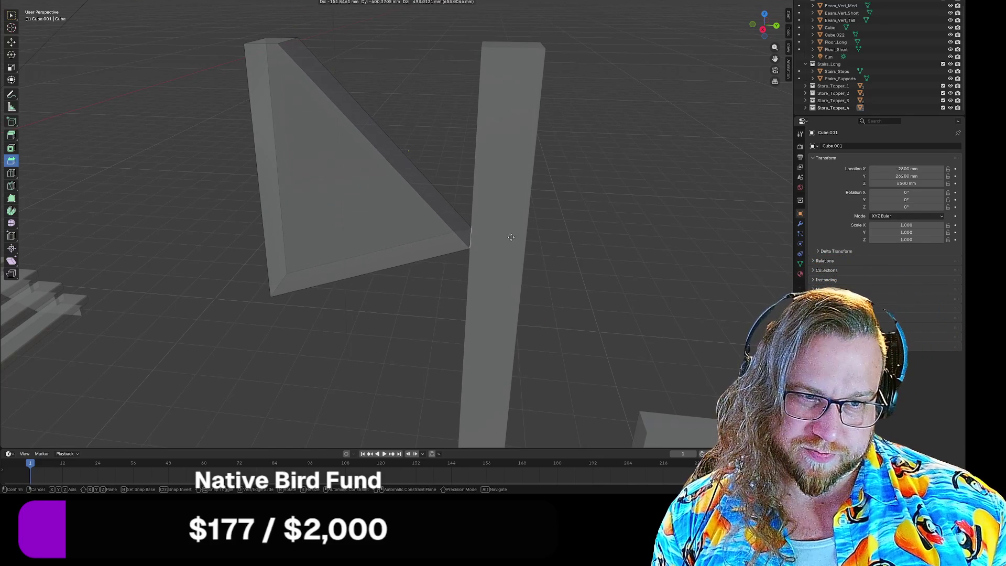
pyautogui.click(505, 258)
pyautogui.moveTo(505, 258)
pyautogui.mouseDown(button='middle')
pyautogui.moveTo(503, 276)
pyautogui.moveTo(574, 259)
pyautogui.moveTo(552, 242)
pyautogui.moveTo(543, 277)
pyautogui.moveTo(536, 262)
pyautogui.mouseUp(button='middle')
pyautogui.scroll(-5, 537, 262)
# Pull the triangle's lower-left vertex toward the beam and reposition the brace's top face
pyautogui.click(309, 289)
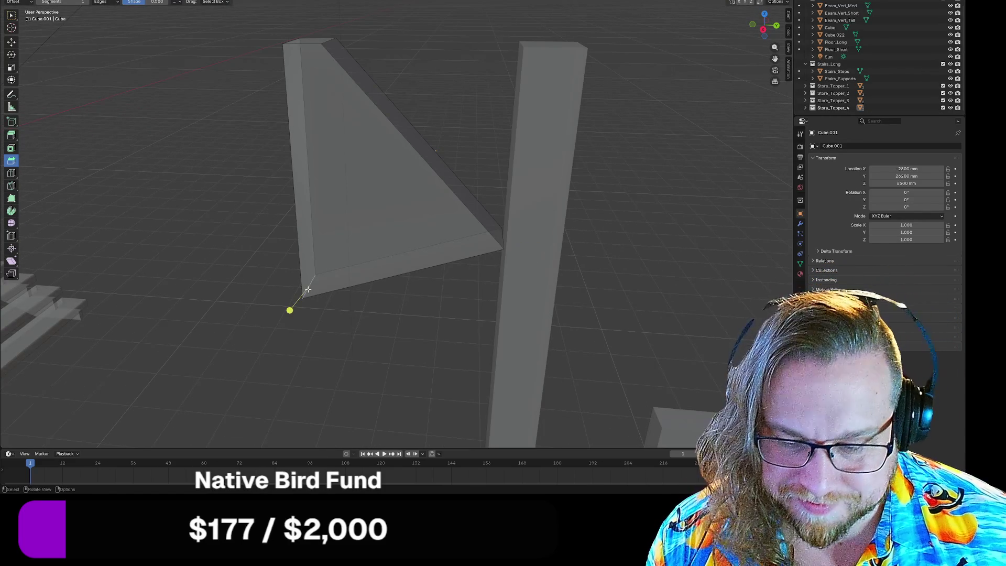
pyautogui.press('g')
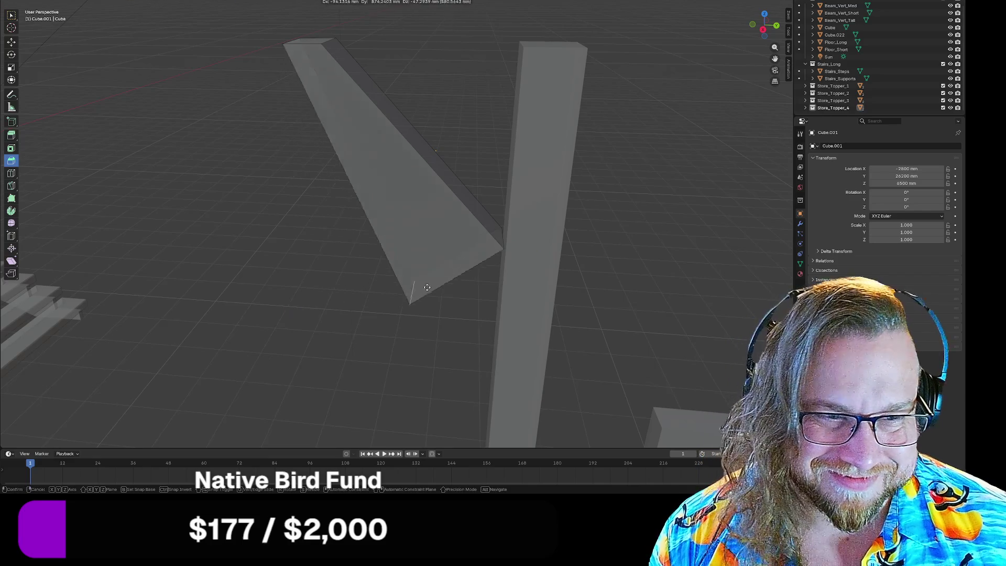
pyautogui.click(500, 283)
pyautogui.moveTo(498, 283)
pyautogui.mouseDown(button='middle')
pyautogui.moveTo(562, 281)
pyautogui.moveTo(521, 280)
pyautogui.mouseUp(button='middle')
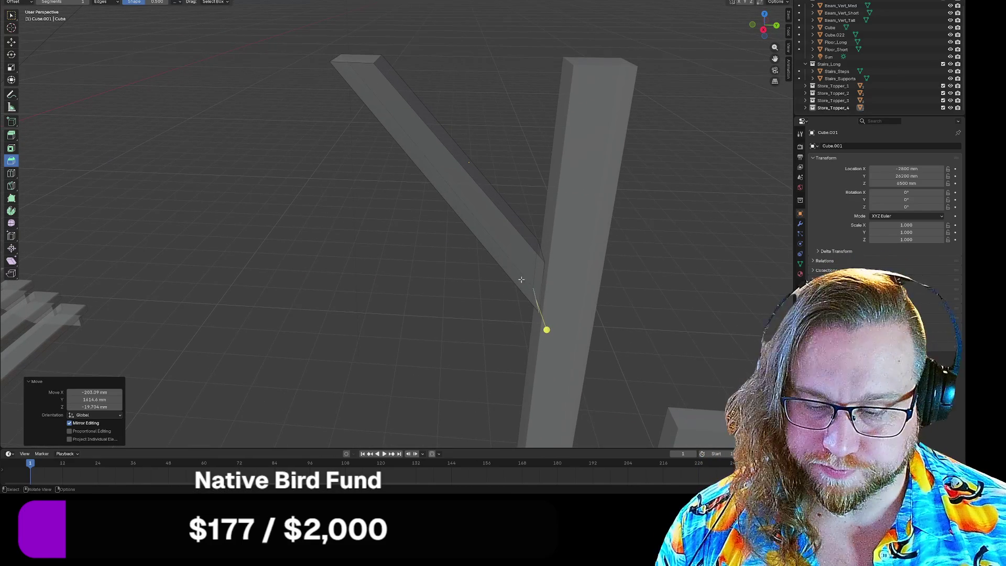
pyautogui.click(470, 169)
pyautogui.keyDown('alt'); pyautogui.click(470, 173); pyautogui.keyUp('alt')
pyautogui.moveTo(469, 182); pyautogui.dragTo(471, 181, button='middle')
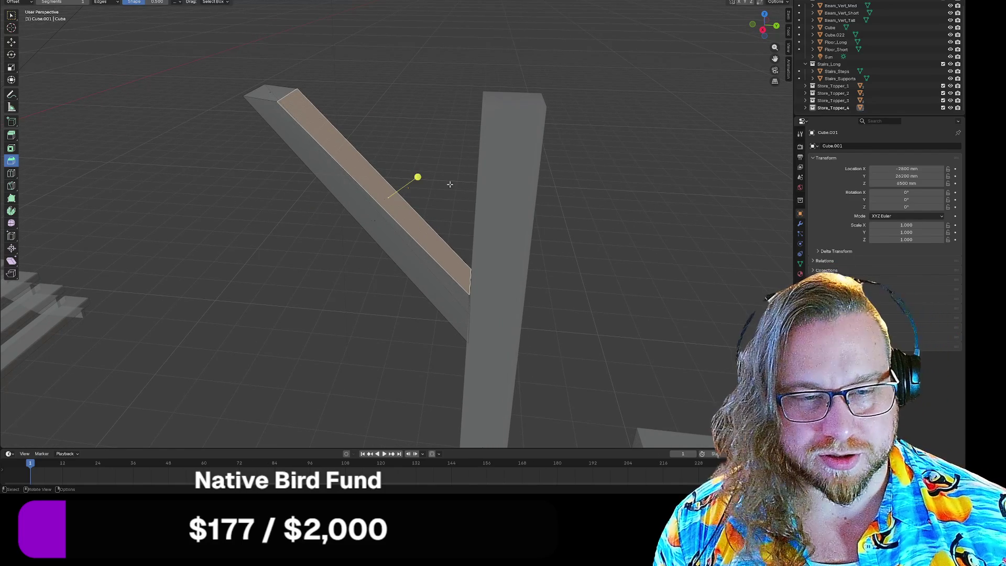
pyautogui.press('g')
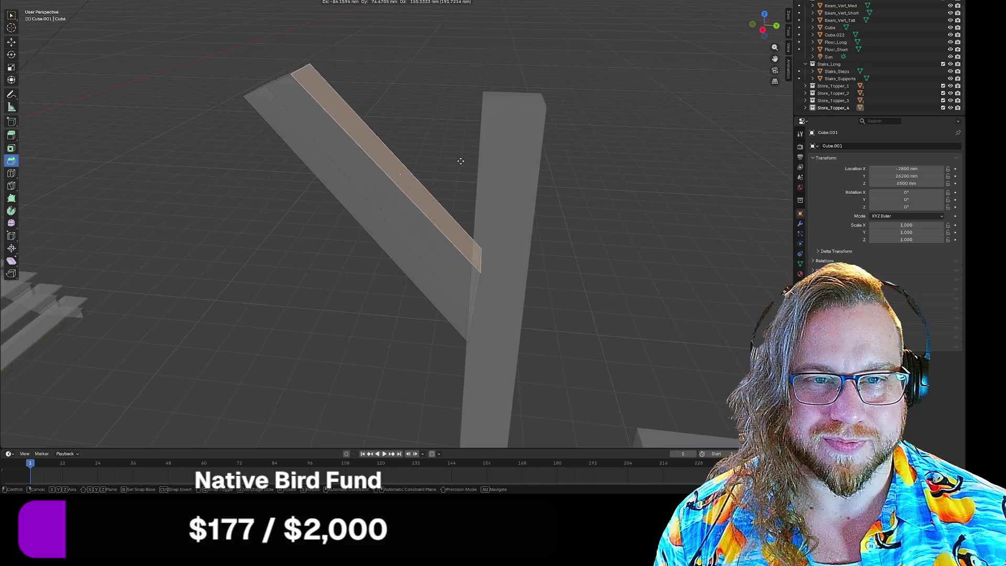
pyautogui.click(462, 166)
pyautogui.scroll(-6, 405, 109)
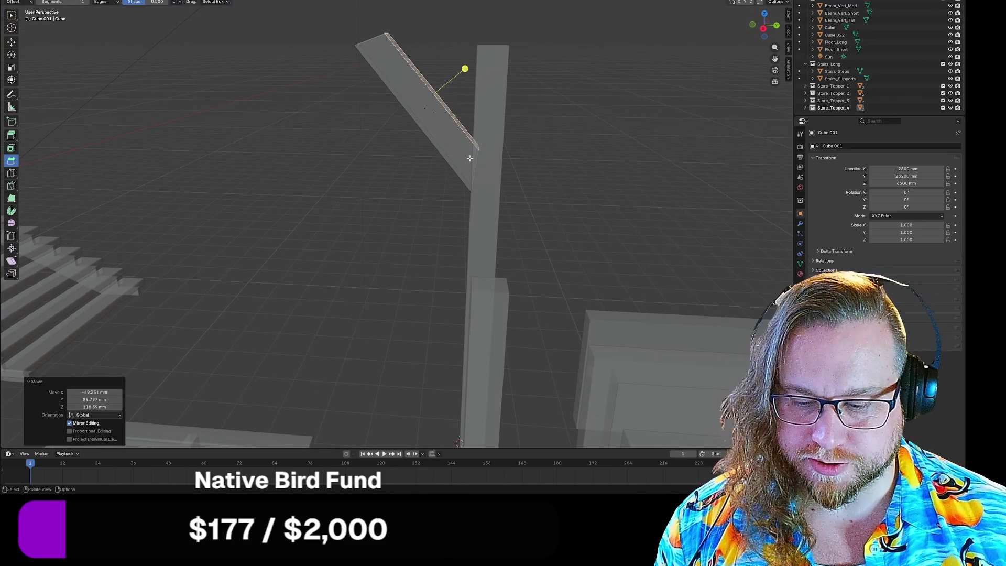
# Open the face menu, frame the brace from above, and undo the recent edits
pyautogui.hotkey('ctrl', 'f')
pyautogui.moveTo(567, 112)
pyautogui.mouseDown(button='middle')
pyautogui.moveTo(557, 104)
pyautogui.moveTo(557, 140)
pyautogui.moveTo(557, 117)
pyautogui.moveTo(447, 210)
pyautogui.moveTo(430, 173)
pyautogui.moveTo(445, 220)
pyautogui.moveTo(398, 139)
pyautogui.mouseUp(button='middle')
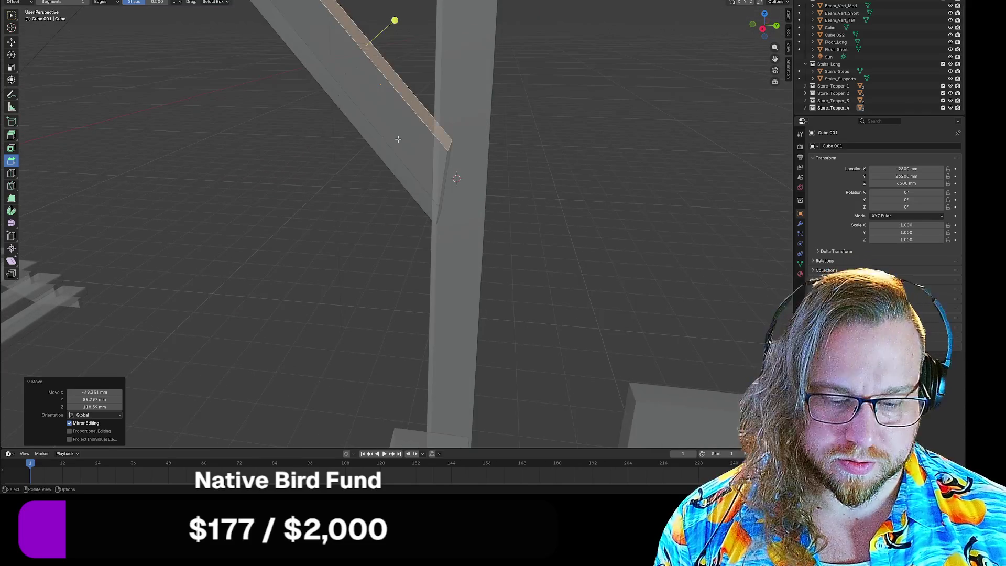
pyautogui.press('KP_Decimal')
pyautogui.scroll(-4, 383, 234)
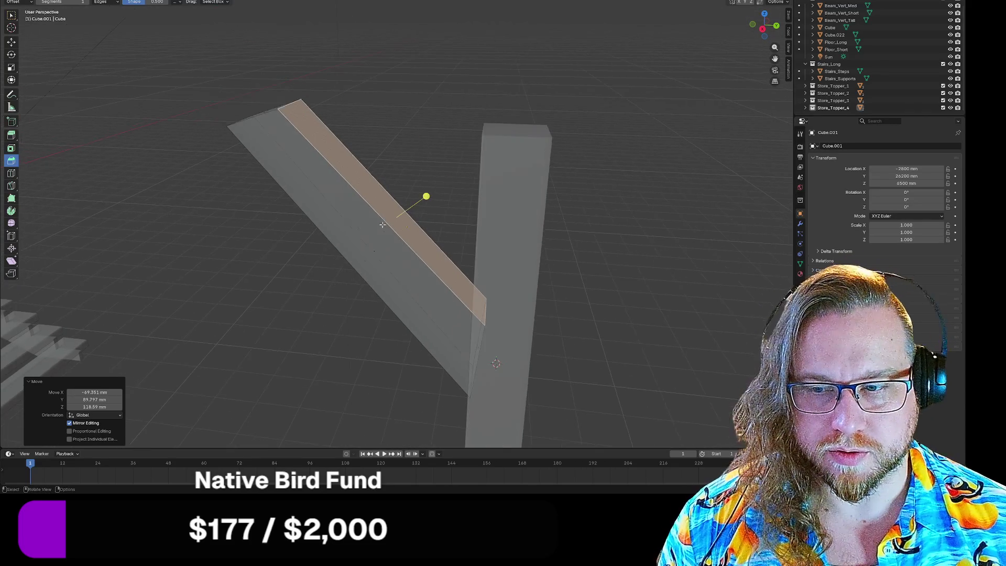
pyautogui.moveTo(382, 231)
pyautogui.mouseDown(button='middle')
pyautogui.moveTo(340, 220)
pyautogui.moveTo(414, 226)
pyautogui.moveTo(472, 260)
pyautogui.moveTo(467, 278)
pyautogui.moveTo(520, 241)
pyautogui.moveTo(499, 225)
pyautogui.moveTo(376, 252)
pyautogui.moveTo(391, 253)
pyautogui.mouseUp(button='middle')
pyautogui.hotkey('ctrl', 'z')
pyautogui.hotkey('ctrl', 'z')
pyautogui.hotkey('ctrl', 'z')
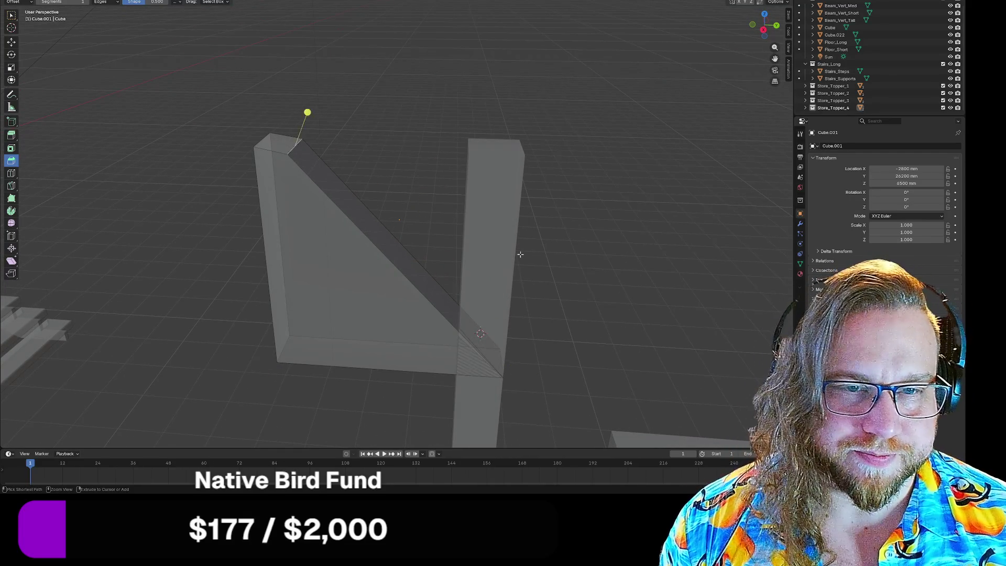
# Revert to the rectangular block and start sliding its top-right edge along Y
pyautogui.hotkey('ctrl', 'z')
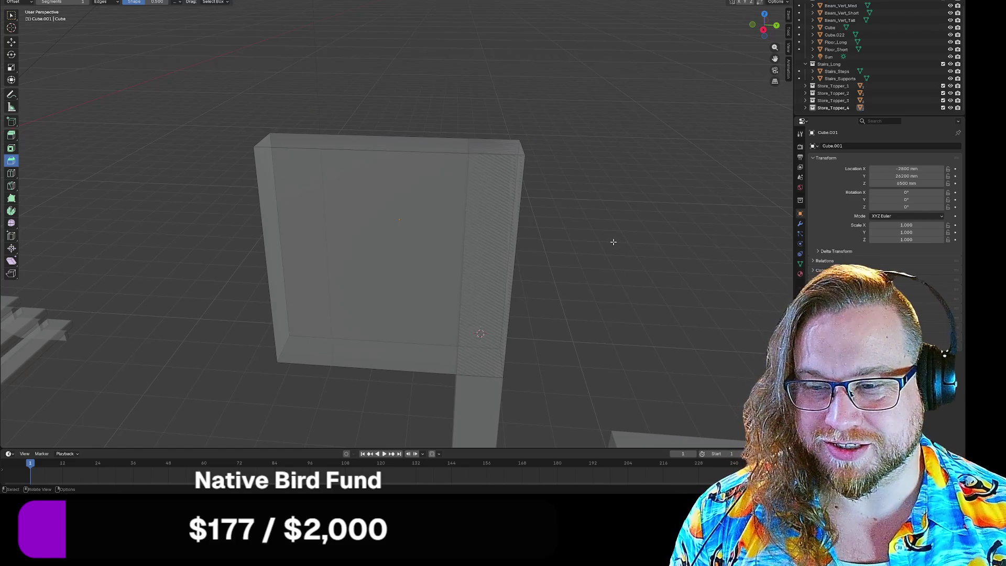
pyautogui.moveTo(614, 242); pyautogui.dragTo(546, 175, button='middle')
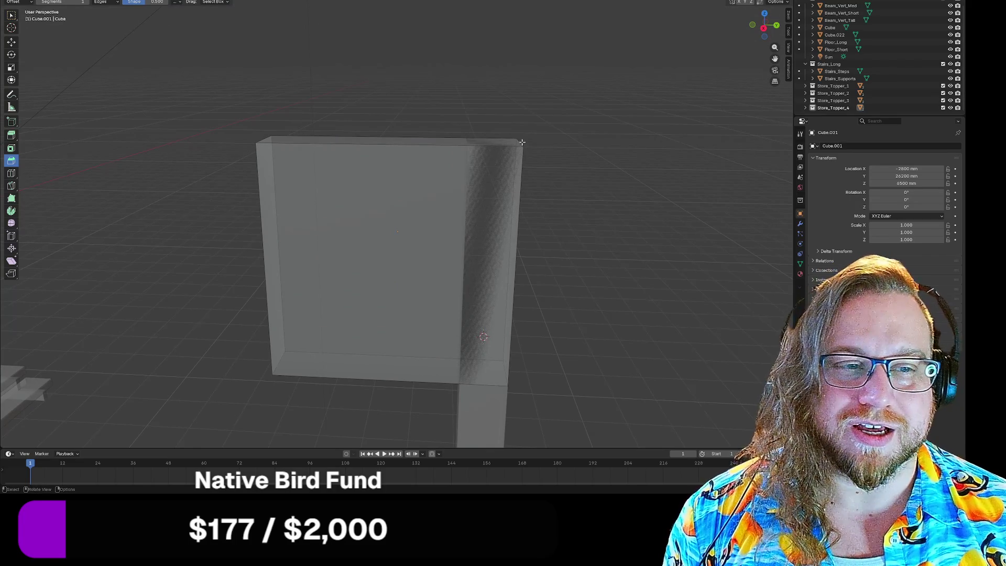
pyautogui.click(523, 142)
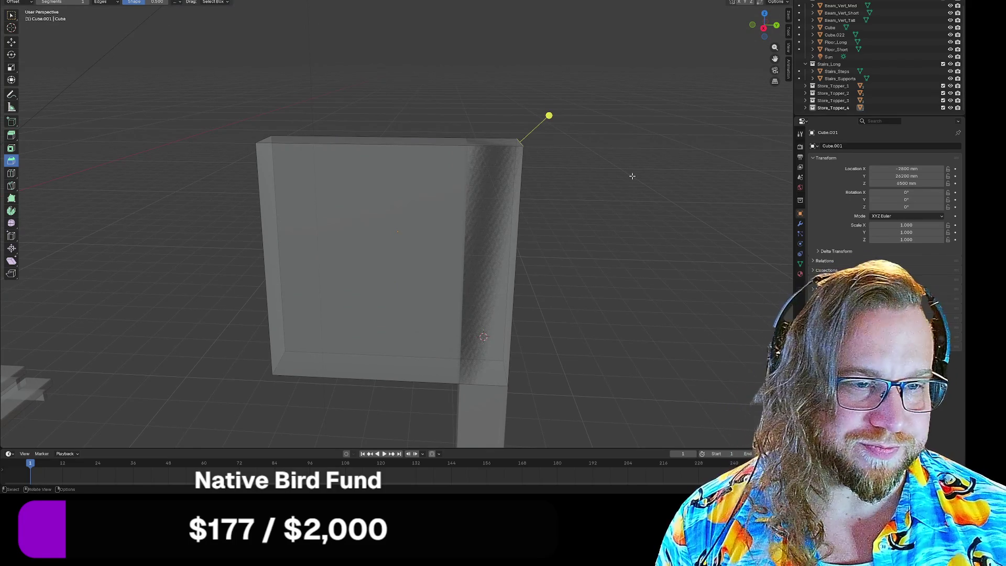
pyautogui.press('g')
pyautogui.press('y')
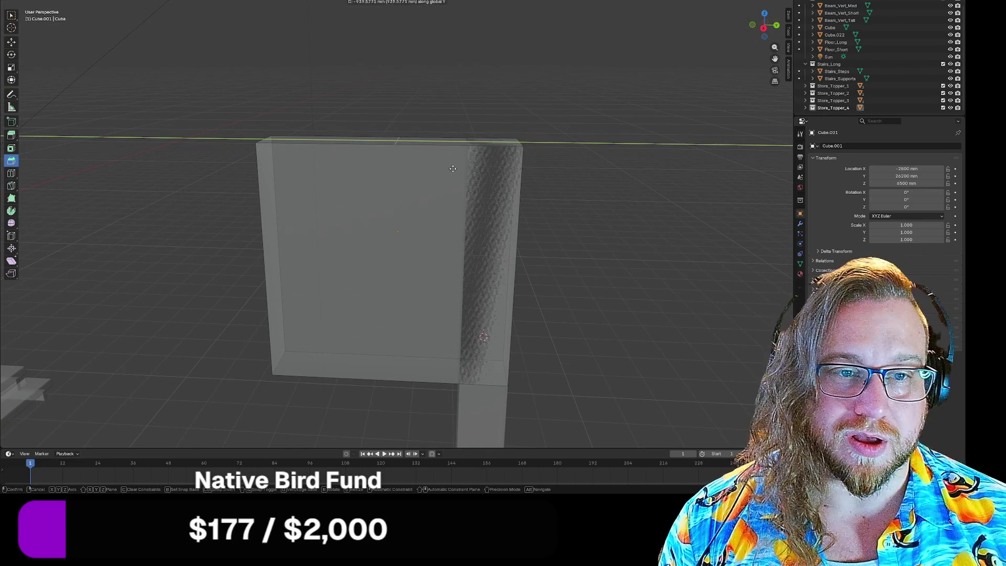
pyautogui.click(617, 133)
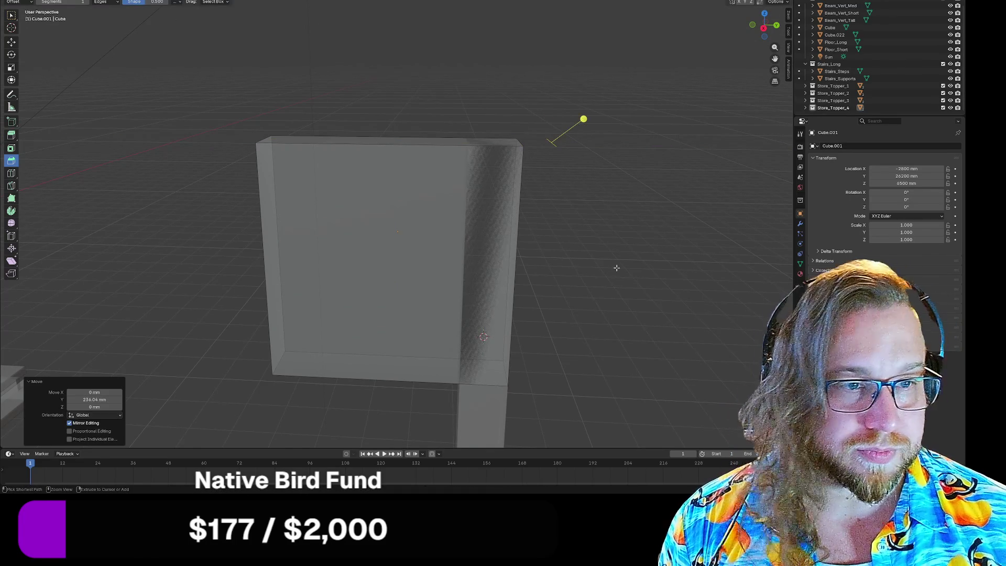
pyautogui.hotkey('ctrl', 'z')
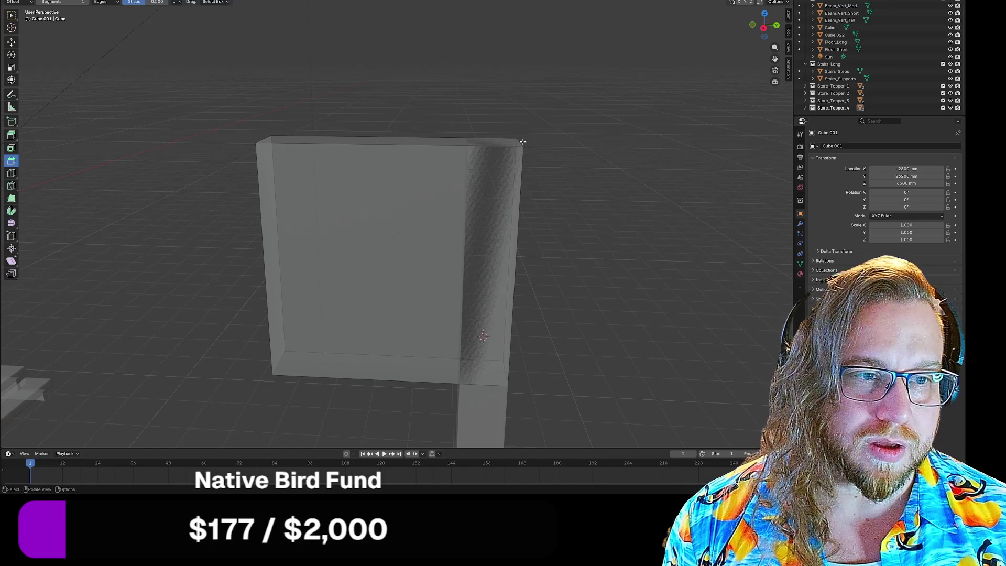
pyautogui.click(520, 142)
pyautogui.press('g')
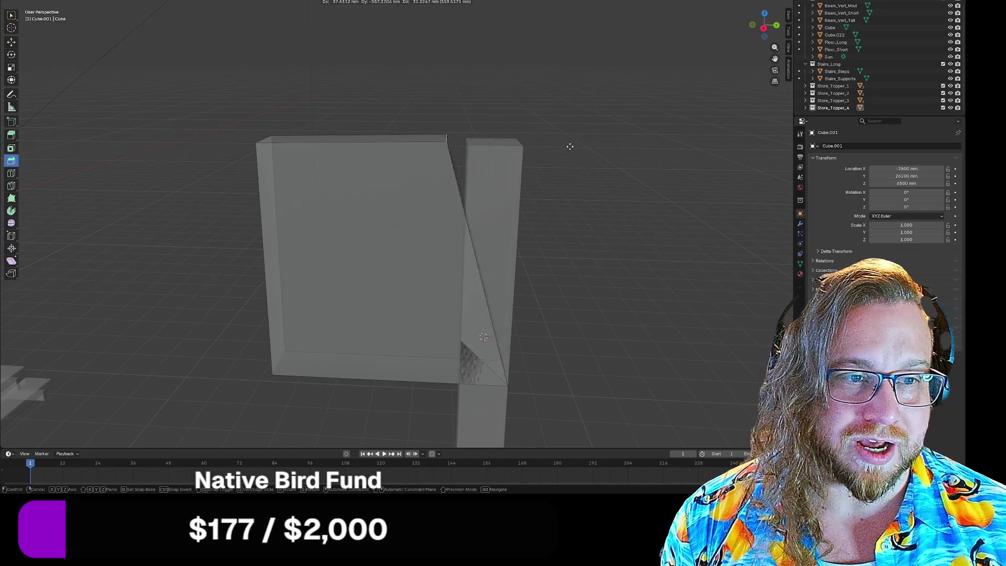
pyautogui.press('y')
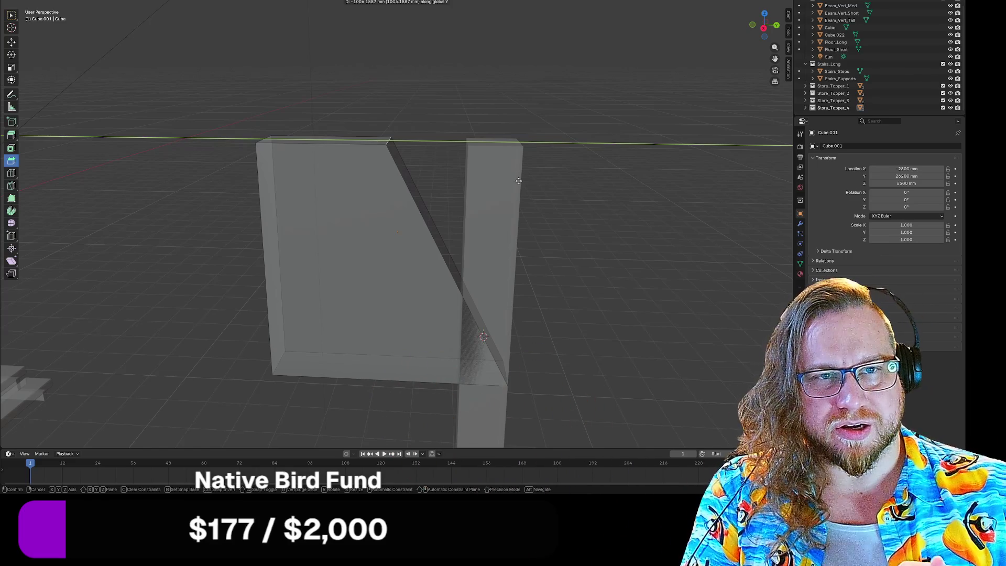
# Finish the top edge move at -800 mm along Y and select the bottom corner
pyautogui.write('-800')
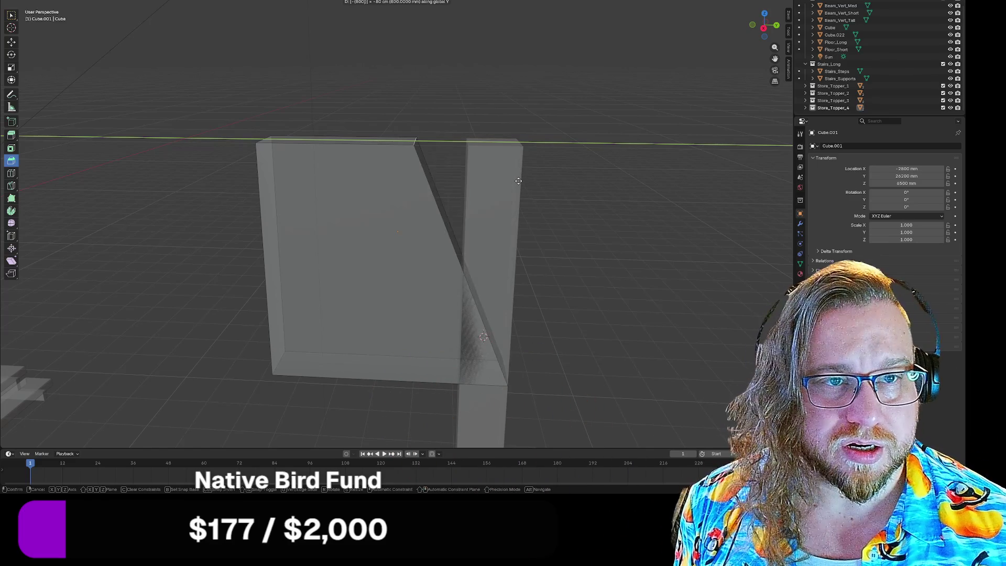
pyautogui.press('Return')
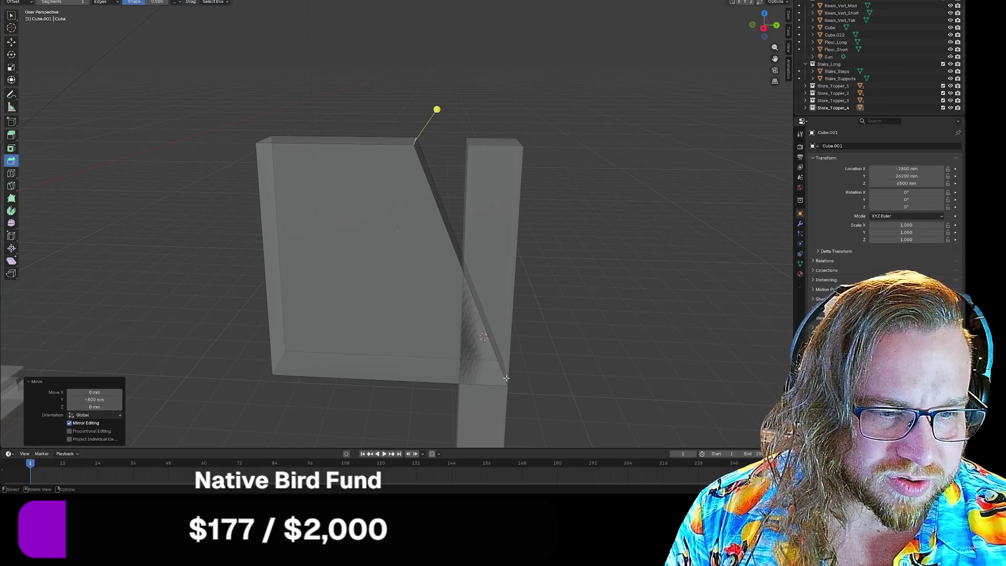
pyautogui.click(544, 384)
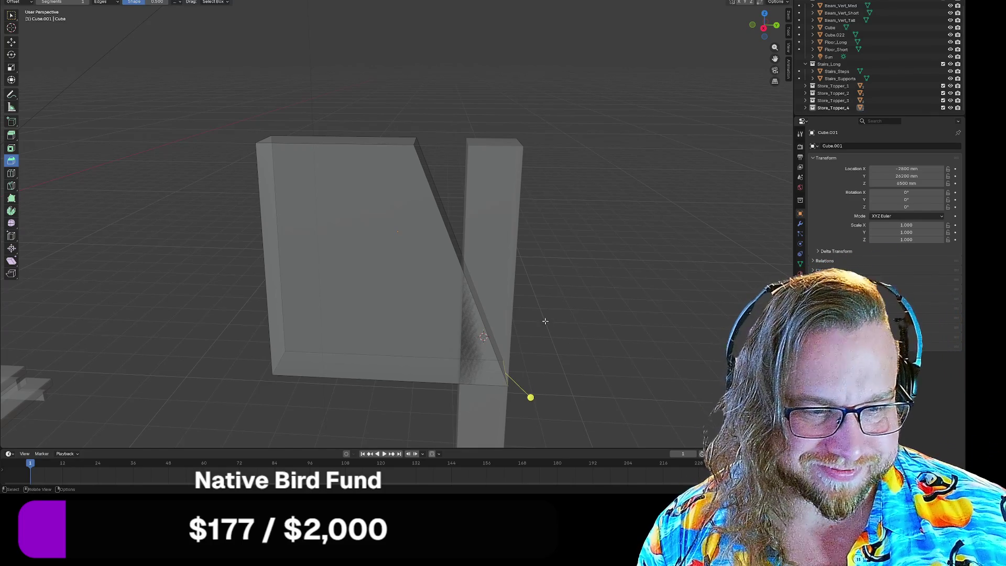
# Move the bottom corner vertex -400 mm along Y
pyautogui.press('g')
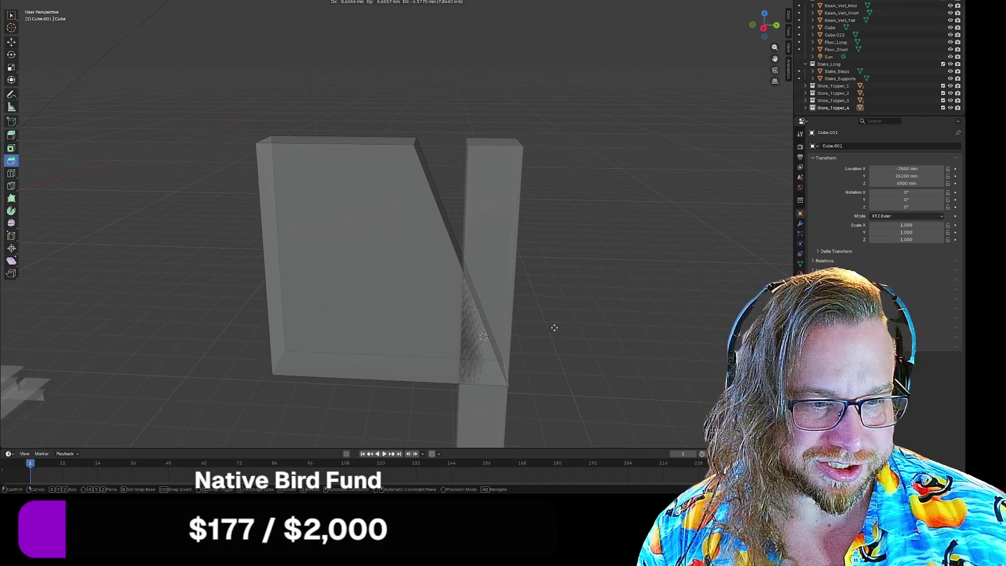
pyautogui.click(635, 303)
pyautogui.hotkey('ctrl', 'z')
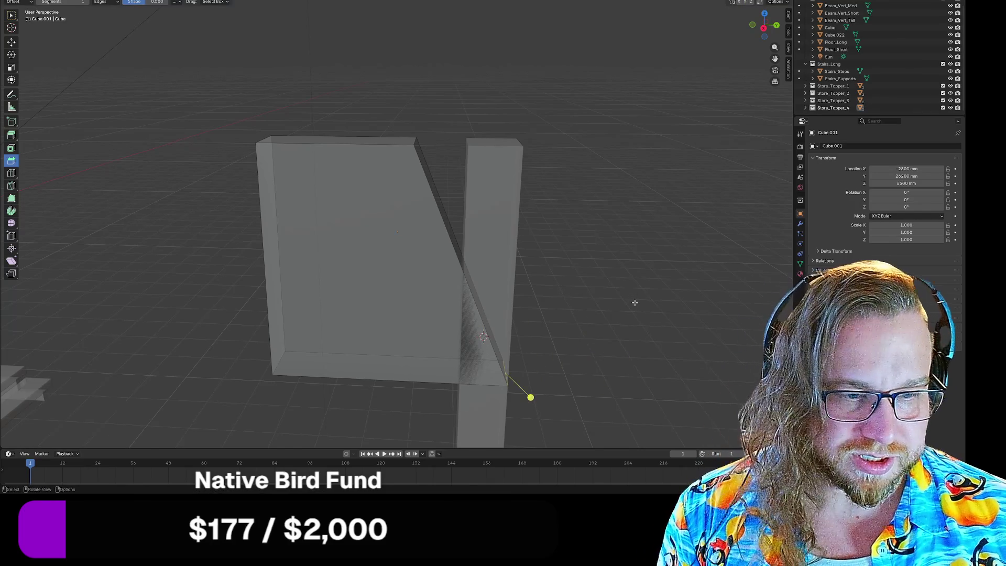
pyautogui.hotkey('ctrl', 'z')
pyautogui.press('g')
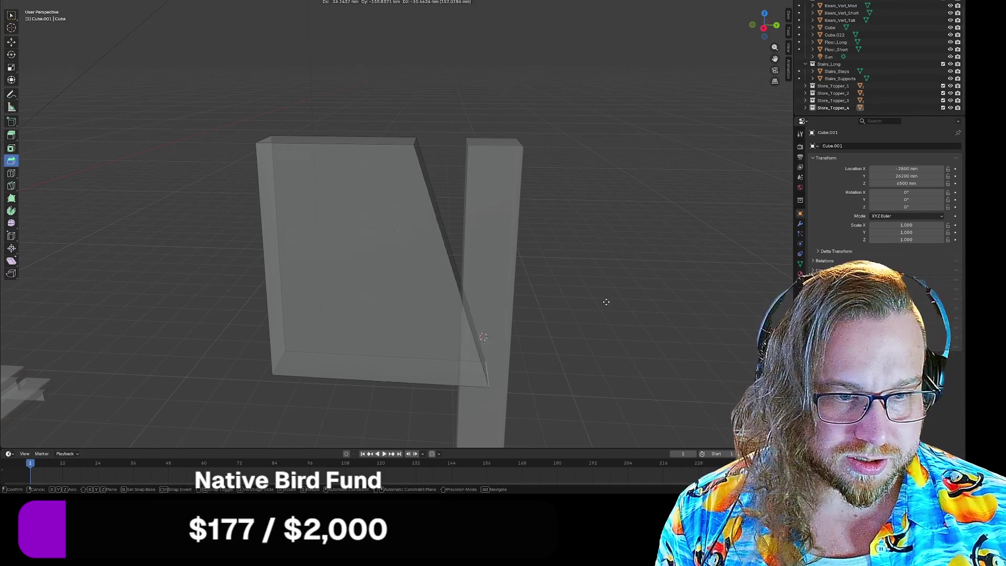
pyautogui.press('y')
pyautogui.click(467, 148)
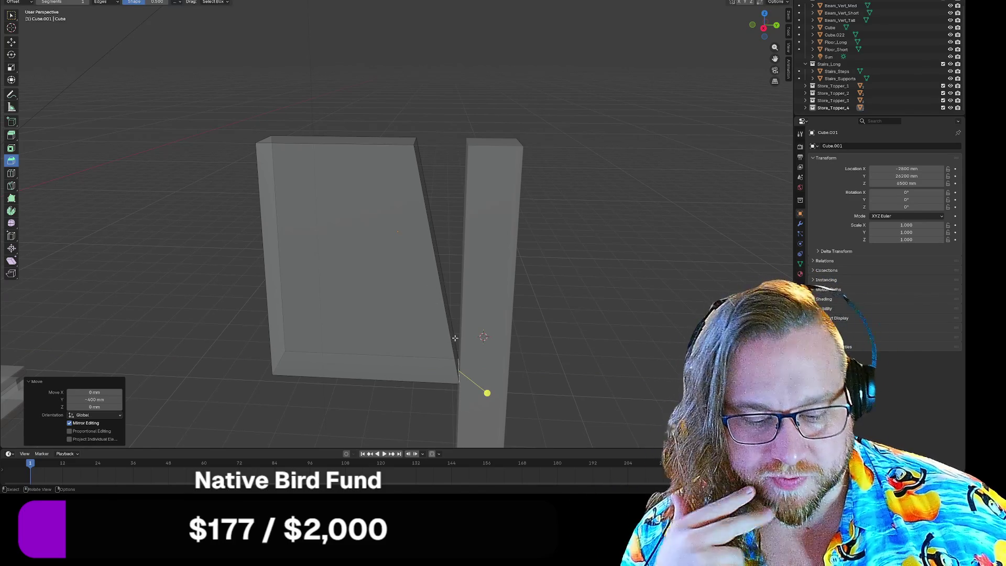
# Raise the selection 1200 mm along Z, then undo a trial vertex move
pyautogui.write('gz')
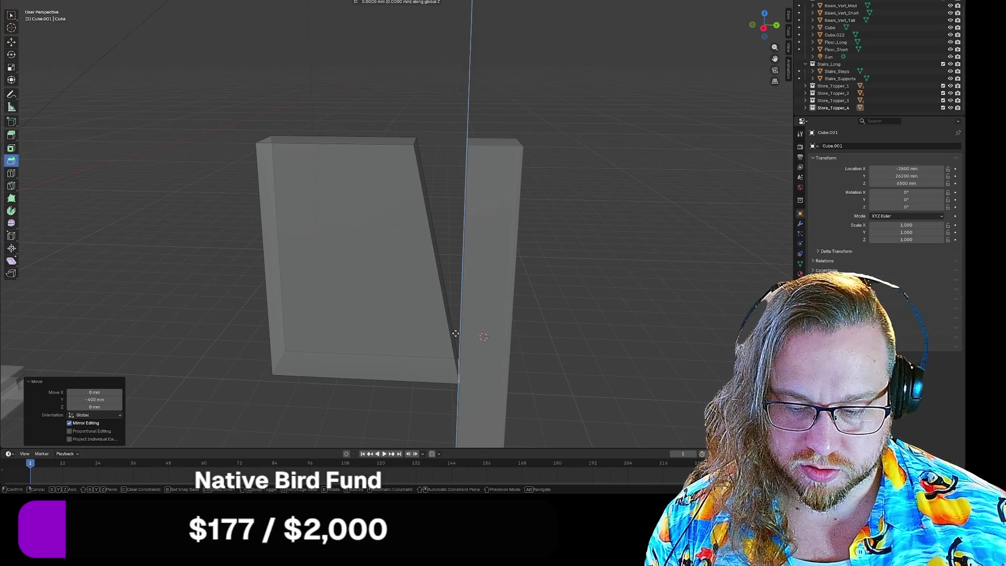
pyautogui.write('1200')
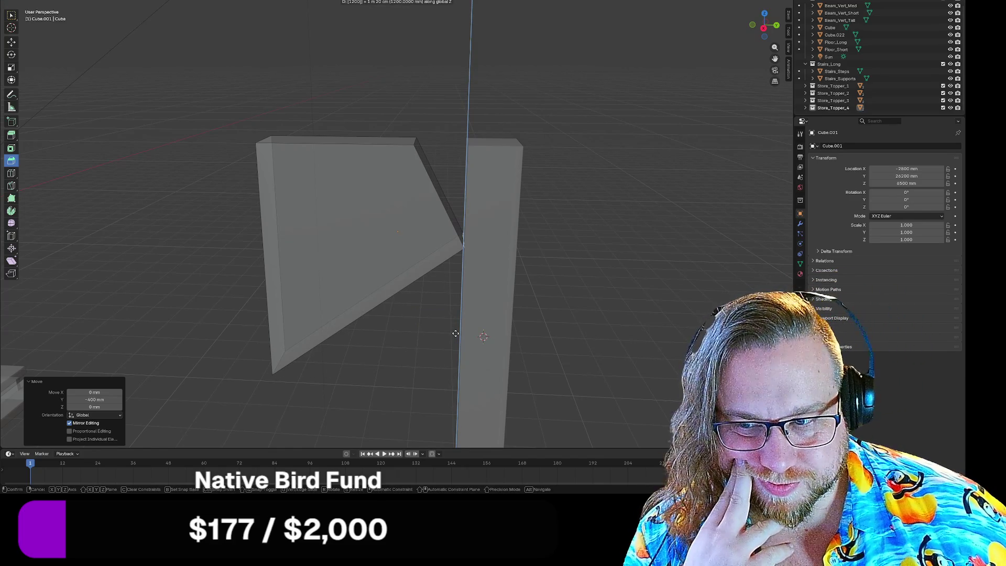
pyautogui.press('Return')
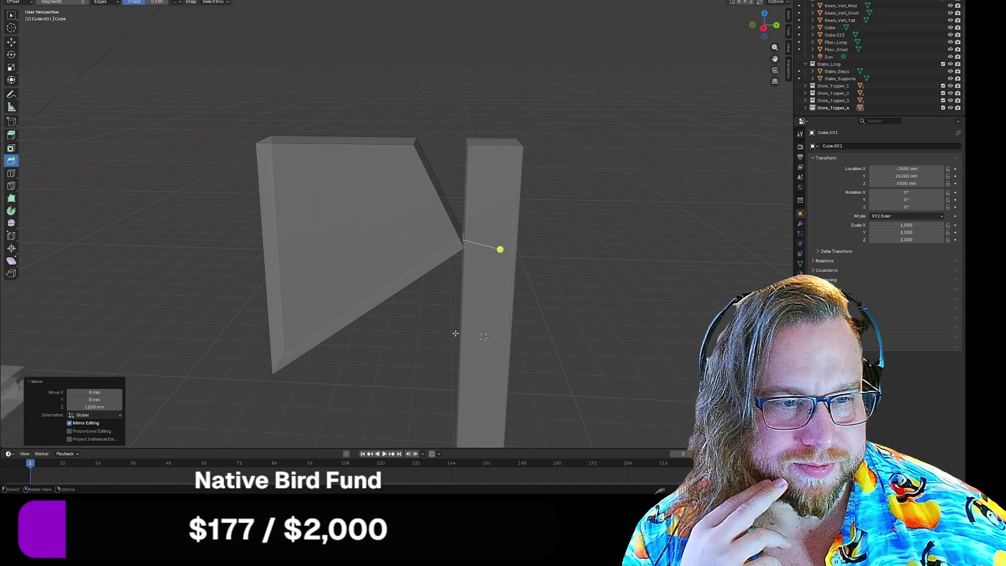
pyautogui.moveTo(581, 295)
pyautogui.mouseDown(button='middle')
pyautogui.moveTo(524, 300)
pyautogui.moveTo(429, 276)
pyautogui.moveTo(593, 294)
pyautogui.moveTo(582, 278)
pyautogui.moveTo(576, 286)
pyautogui.mouseUp(button='middle')
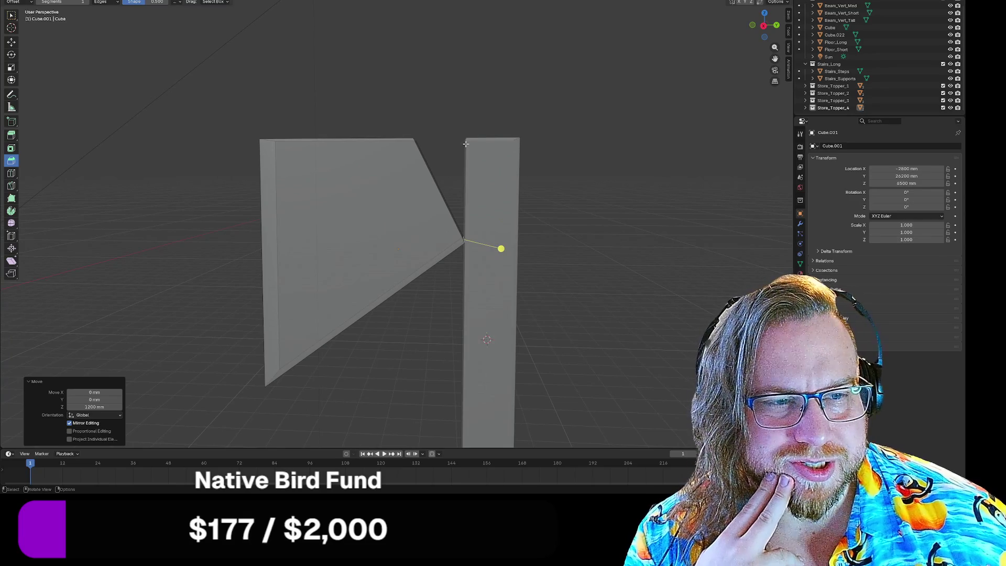
pyautogui.press('g')
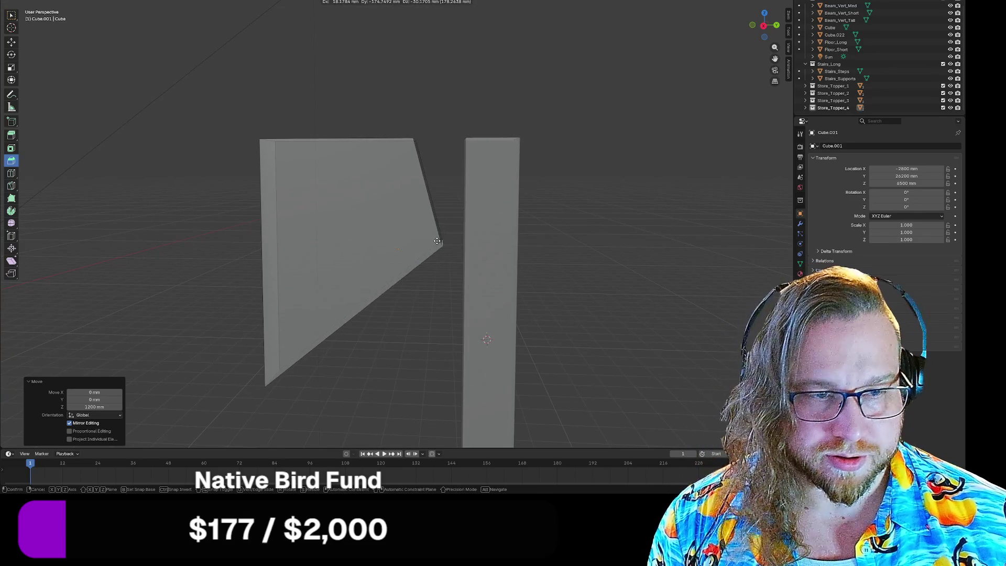
pyautogui.click(469, 281)
pyautogui.hotkey('ctrl', 'c')
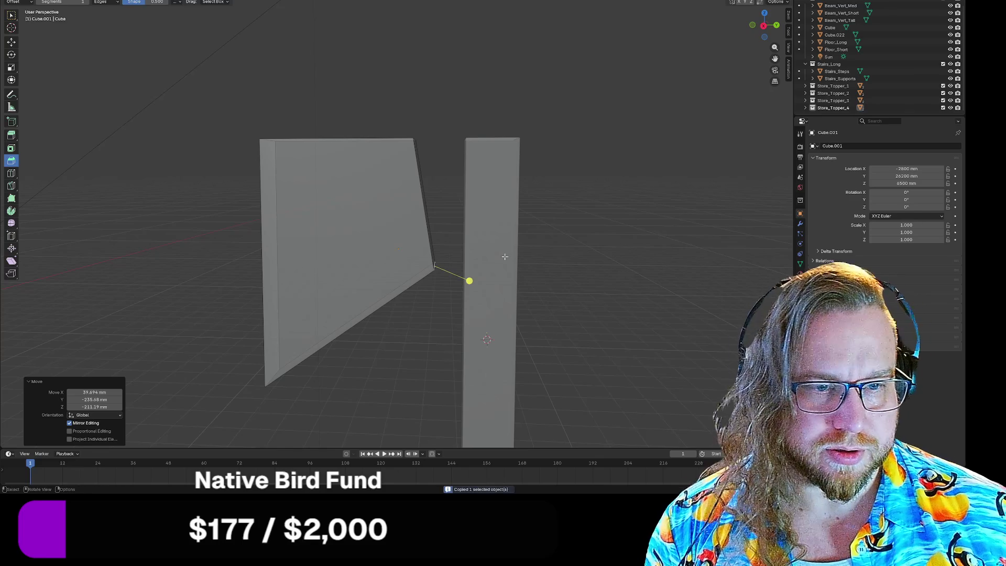
pyautogui.hotkey('ctrl', 'z')
# Move the board's top corner vertex -400 mm along Y
pyautogui.click(419, 141)
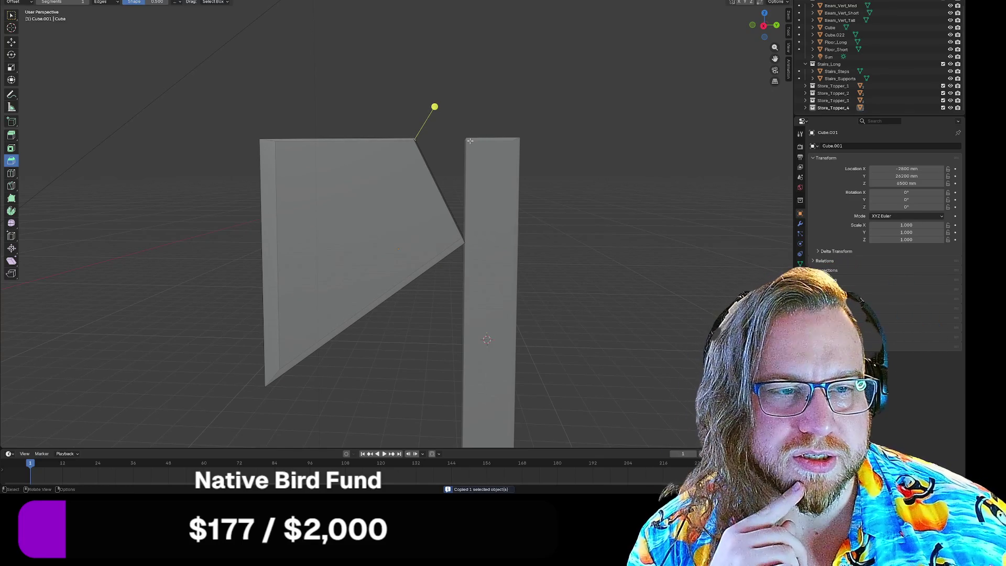
pyautogui.press('g')
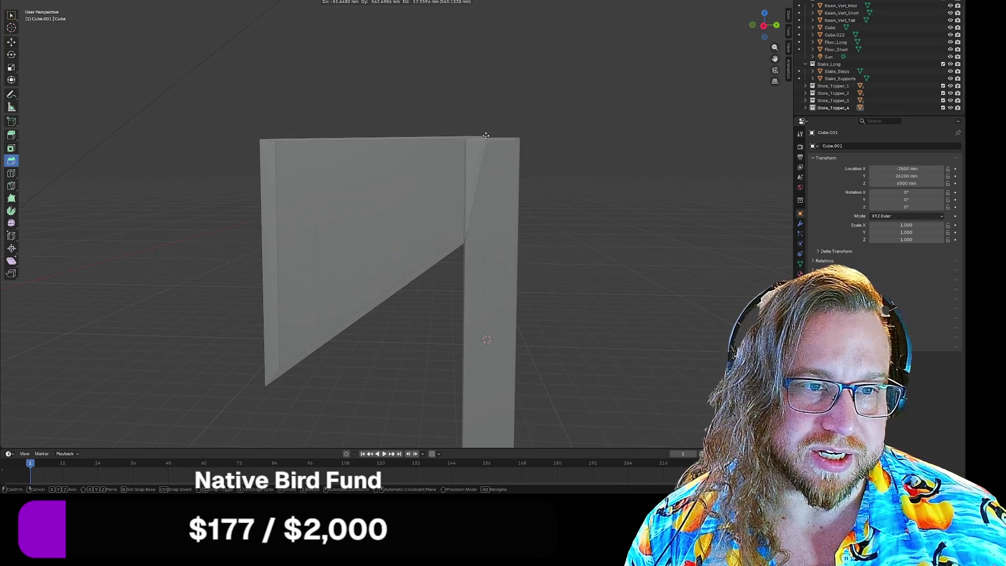
pyautogui.press('y')
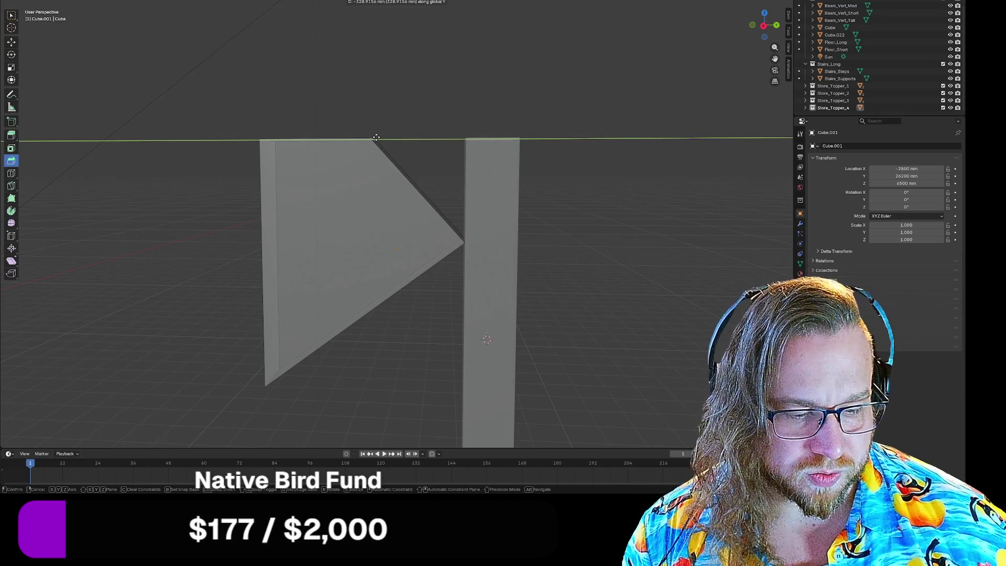
pyautogui.write('-400')
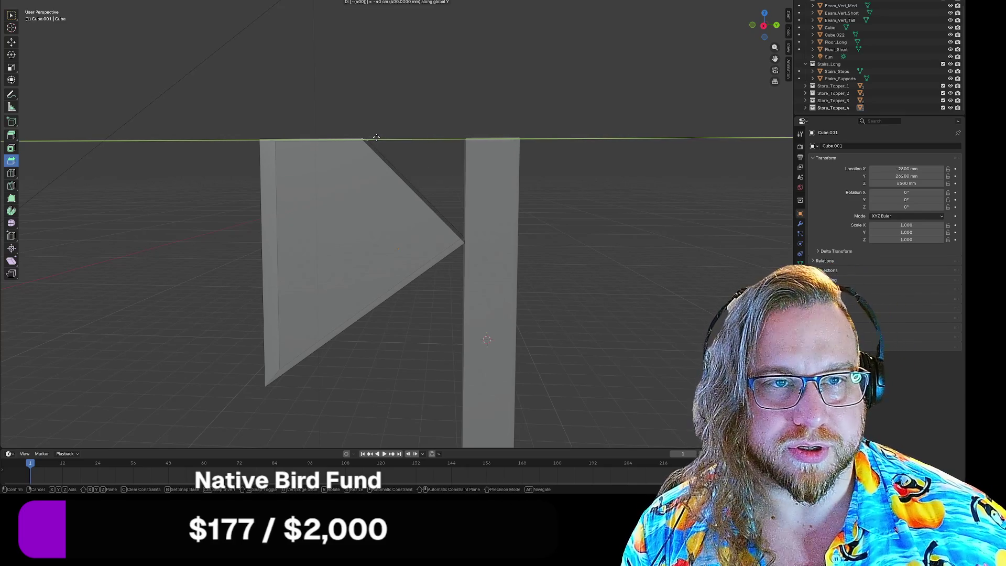
pyautogui.press('Return')
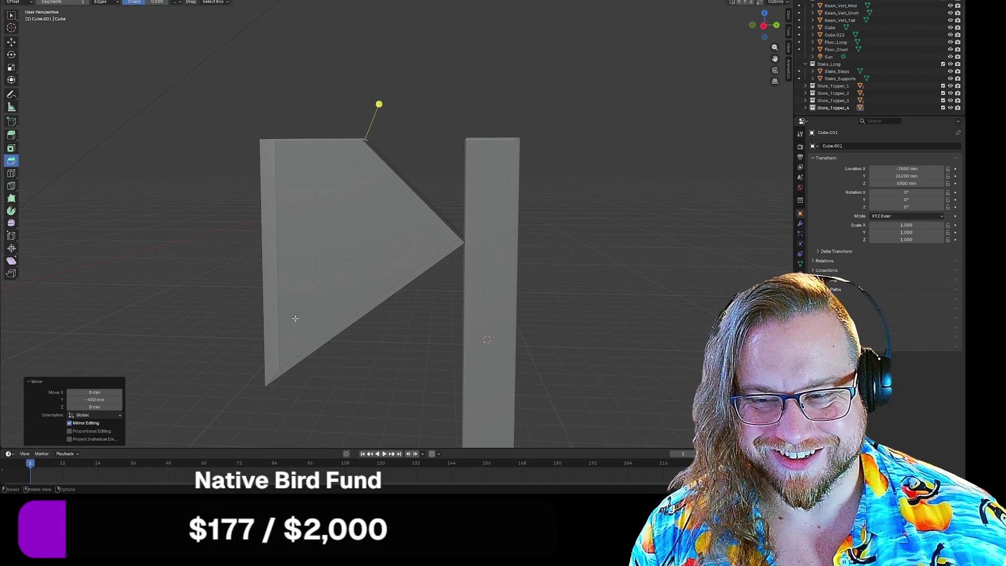
# Slide the board's bottom corner along Y onto the tall beam
pyautogui.moveTo(318, 308)
pyautogui.mouseDown(button='middle')
pyautogui.moveTo(308, 292)
pyautogui.moveTo(311, 307)
pyautogui.mouseUp(button='middle')
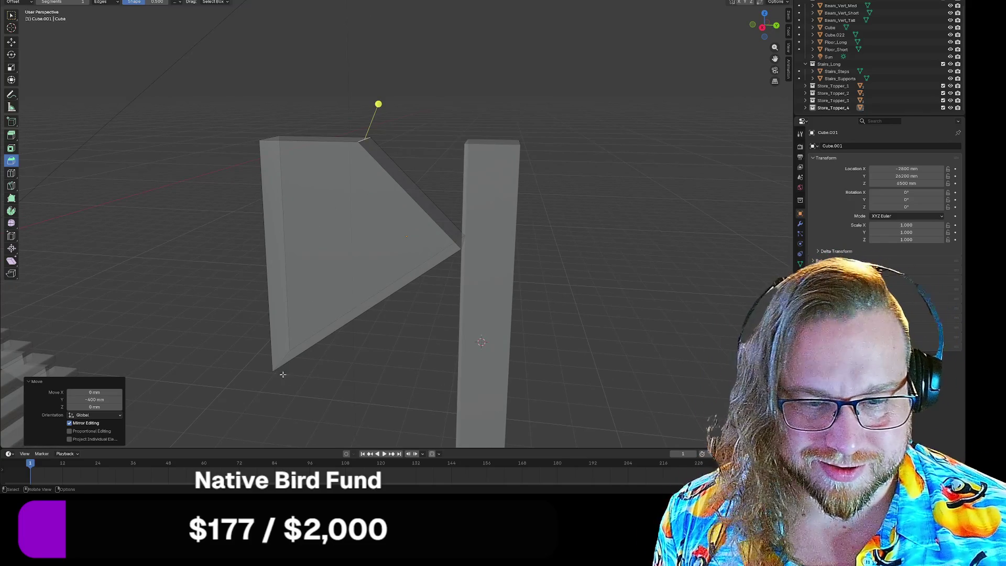
pyautogui.click(282, 360)
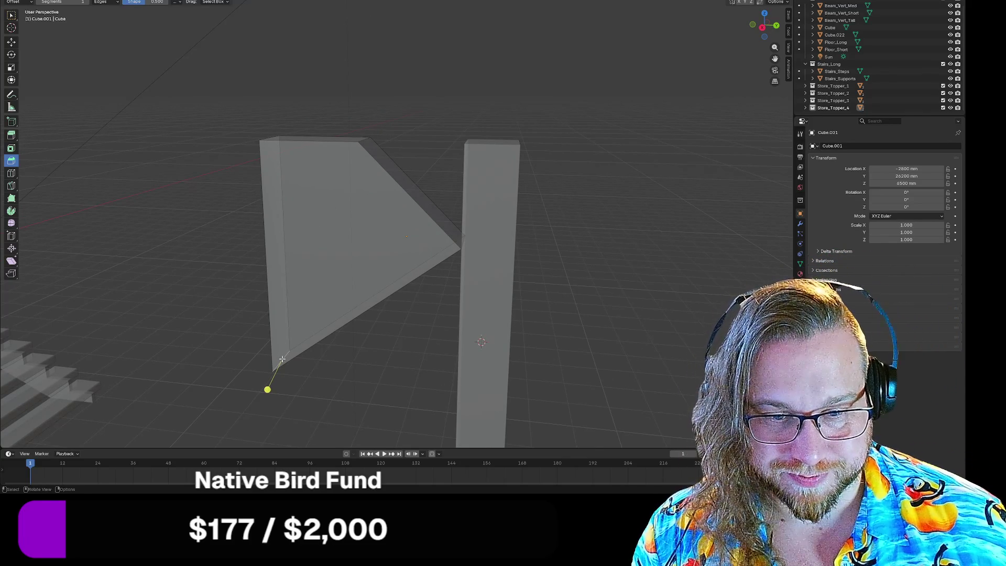
pyautogui.press('g')
pyautogui.press('y')
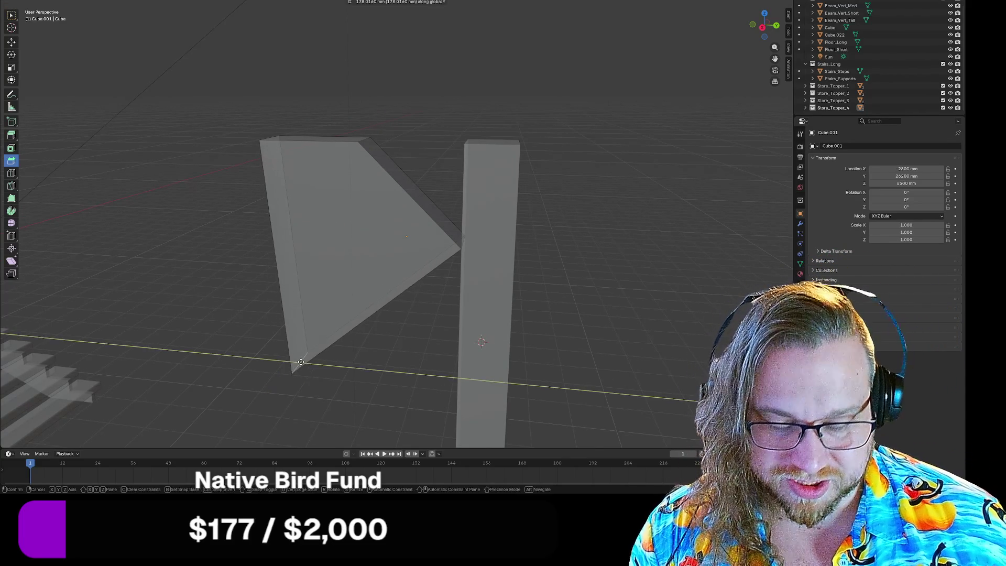
pyautogui.click(460, 247)
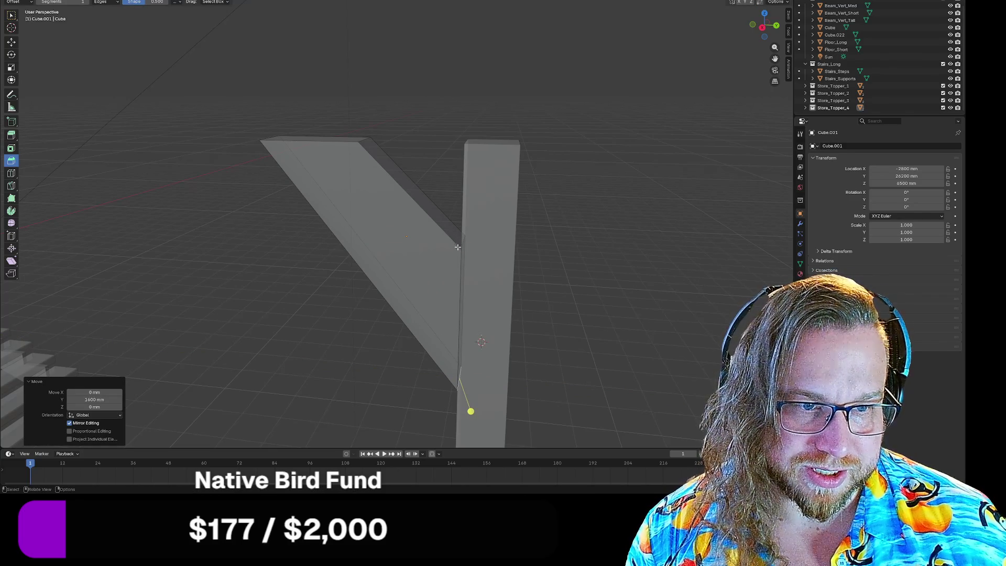
# Raise the brace's lower end 600 mm along Z, undoing a further trial move
pyautogui.press('g')
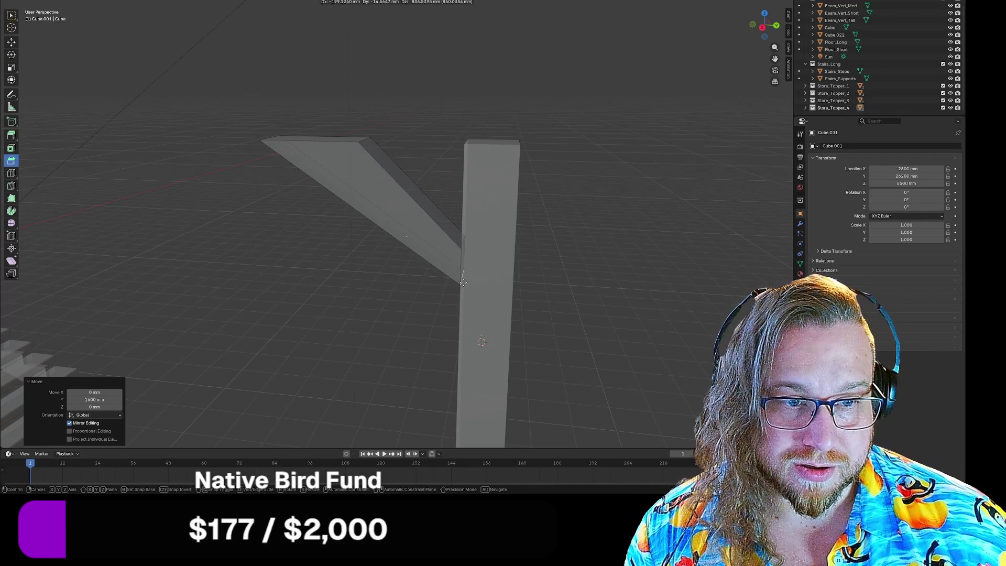
pyautogui.press('z')
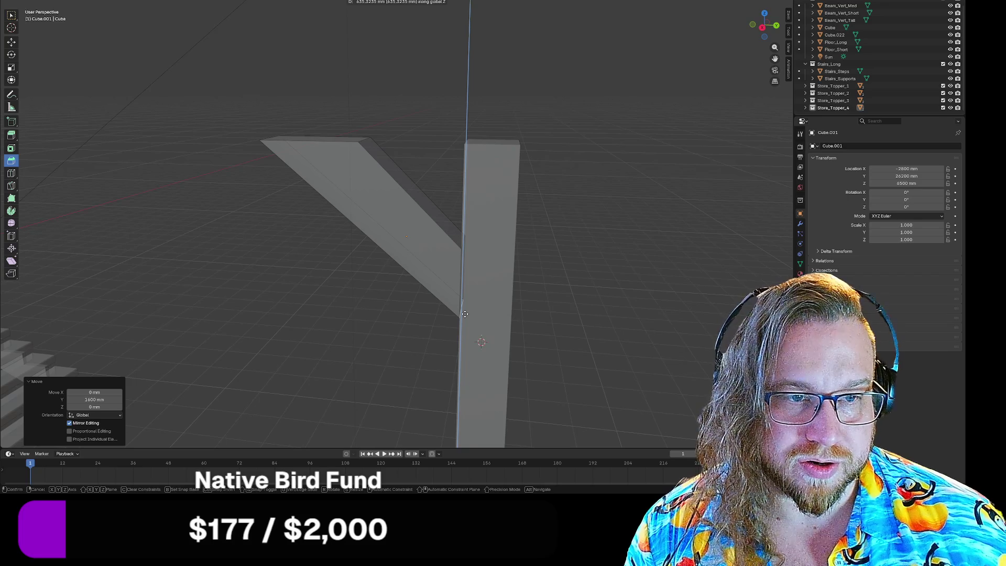
pyautogui.press('ctrl')
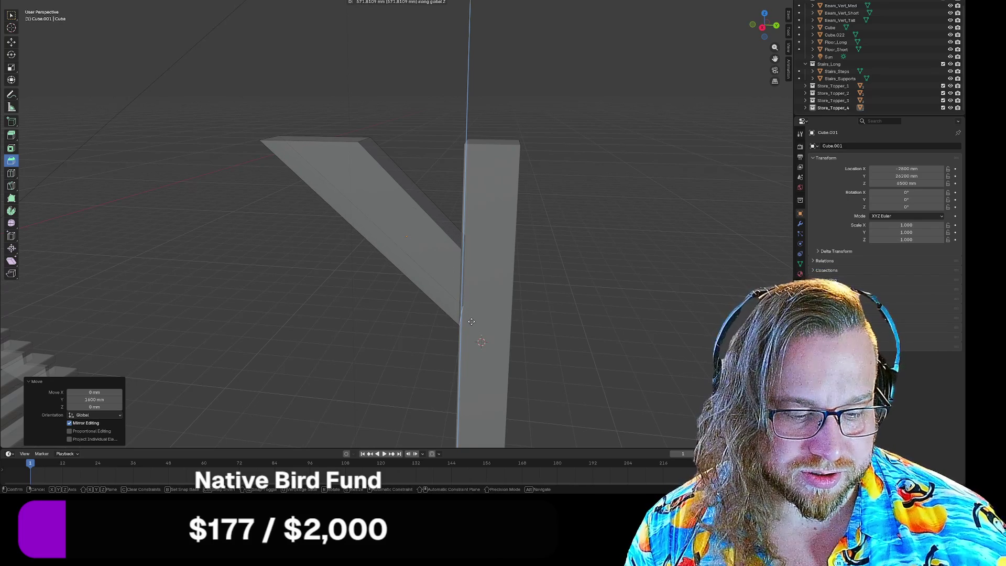
pyautogui.write('600')
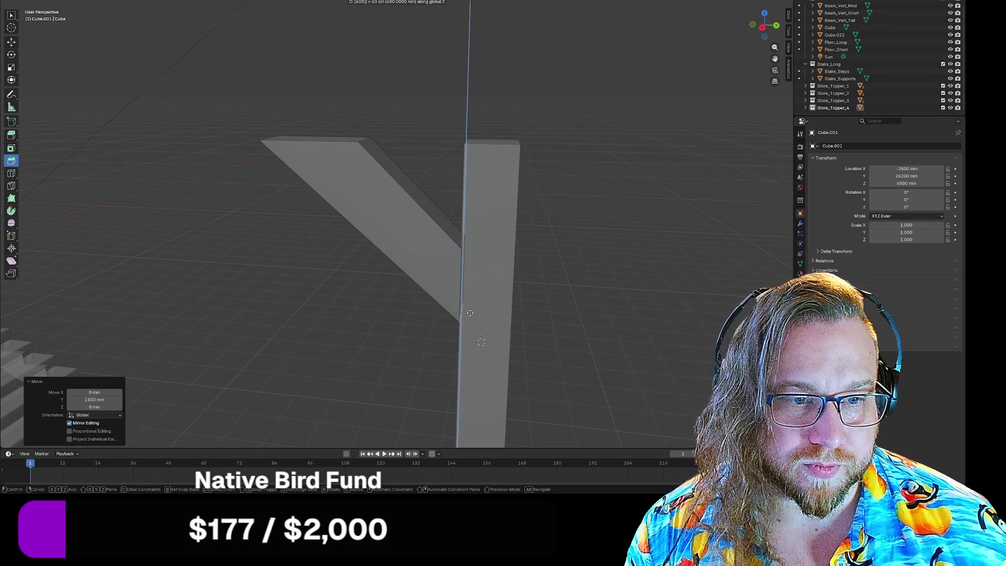
pyautogui.press('Return')
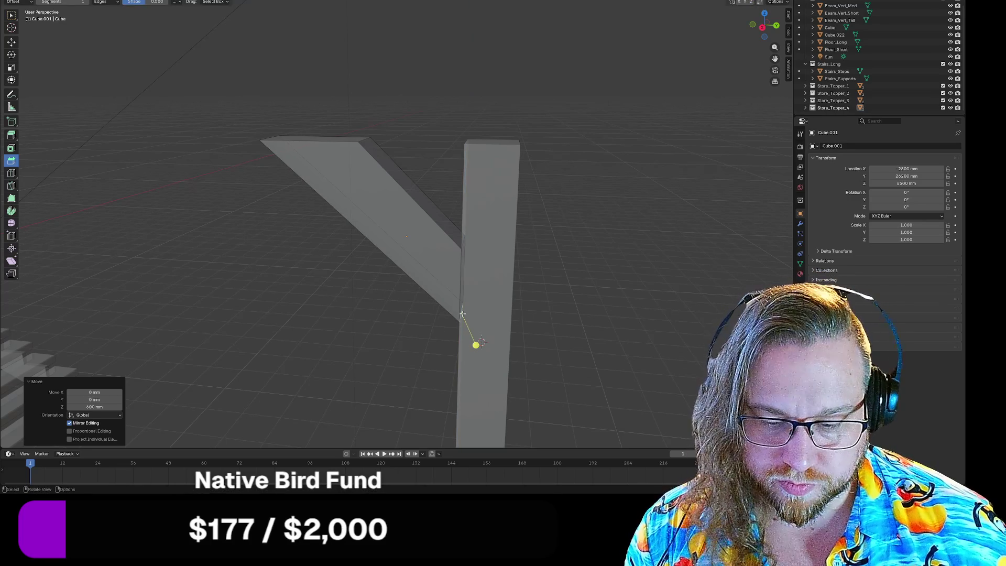
pyautogui.press('g')
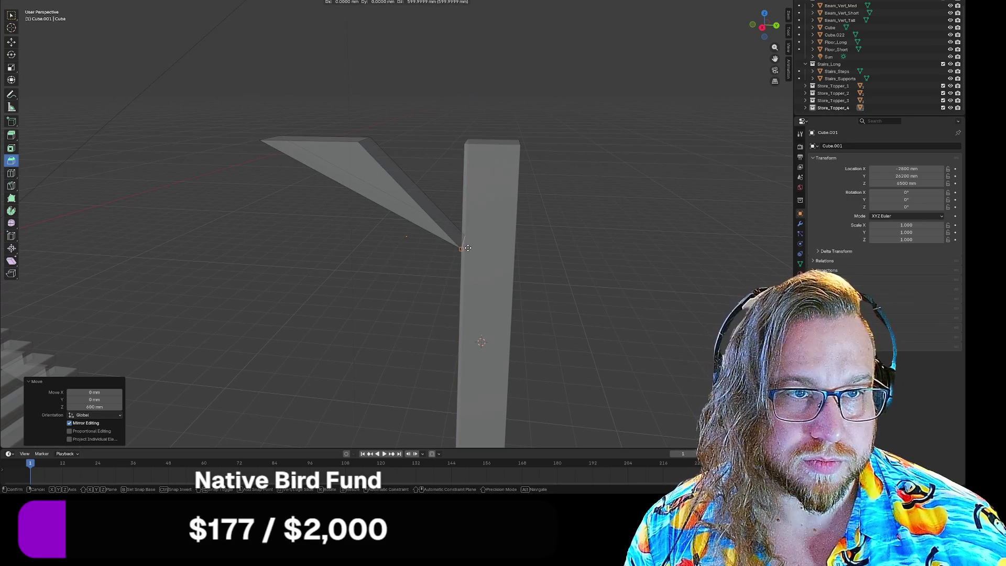
pyautogui.click(423, 320)
pyautogui.hotkey('ctrl', 'z')
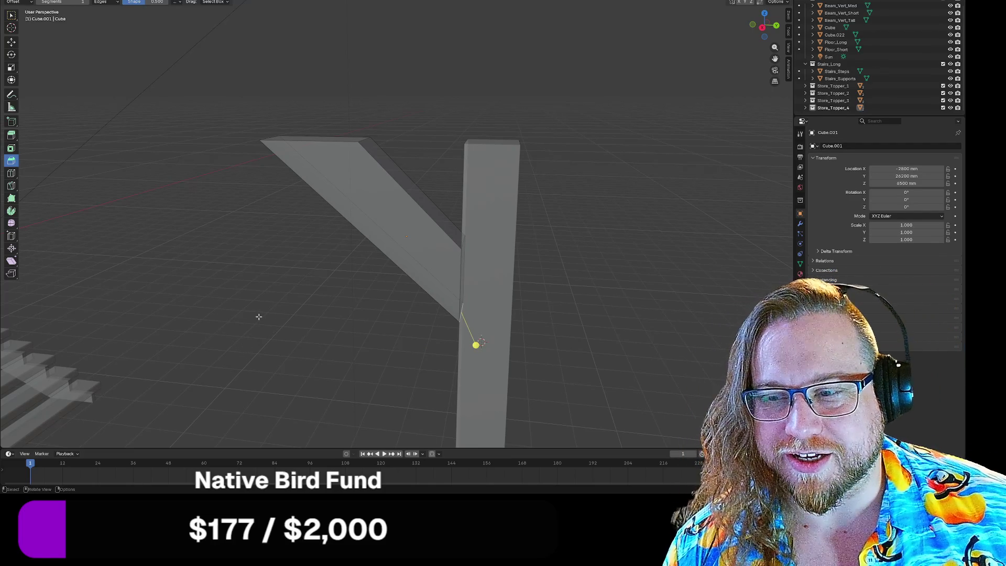
# Move the brace's top-left vertex 200 mm along Y
pyautogui.moveTo(251, 285); pyautogui.dragTo(266, 278, button='middle')
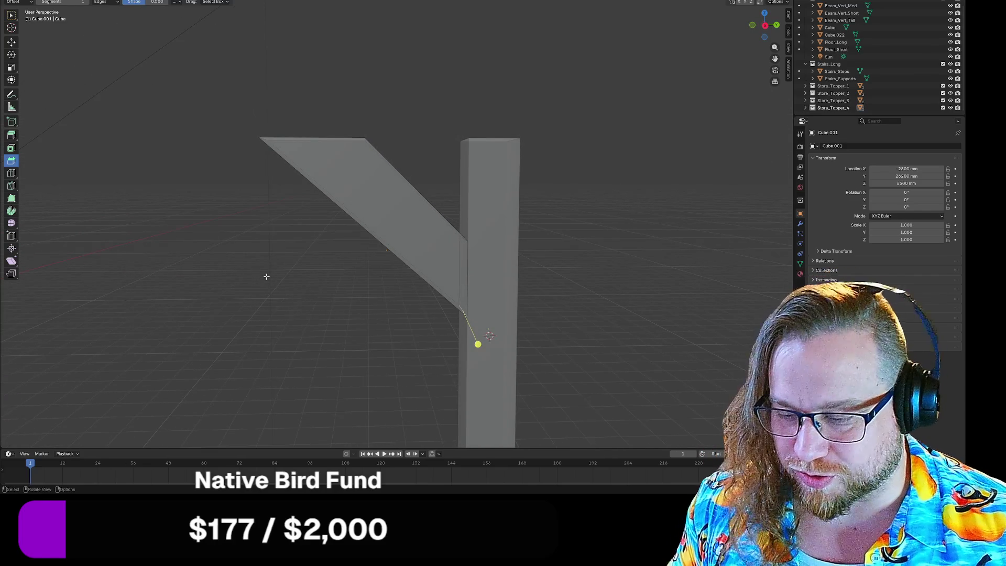
pyautogui.moveTo(267, 191); pyautogui.dragTo(281, 235, button='middle')
pyautogui.click(258, 141)
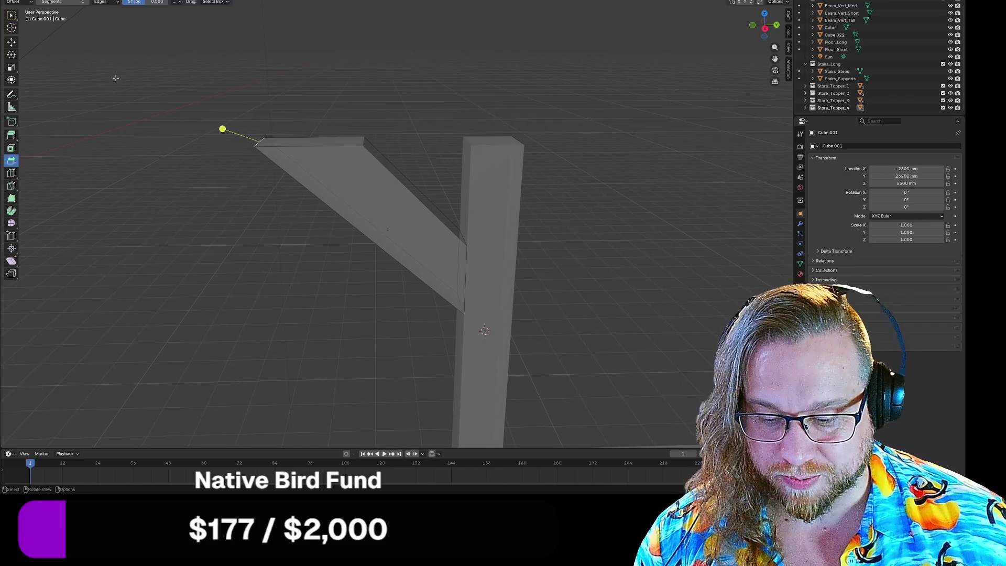
pyautogui.moveTo(222, 128)
pyautogui.mouseDown()
pyautogui.moveTo(363, 145)
pyautogui.moveTo(225, 151)
pyautogui.mouseUp()
pyautogui.press('y')
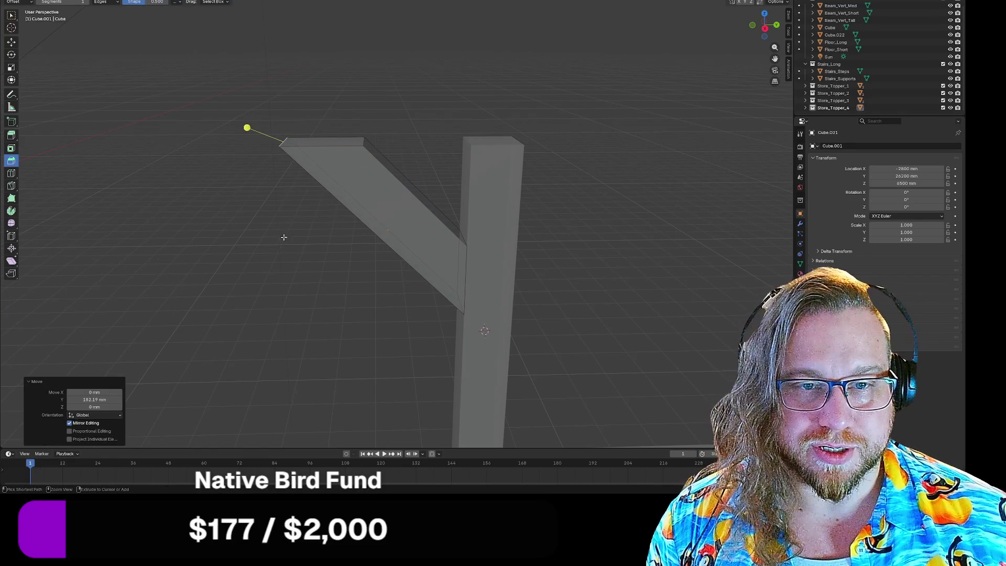
pyautogui.press('g')
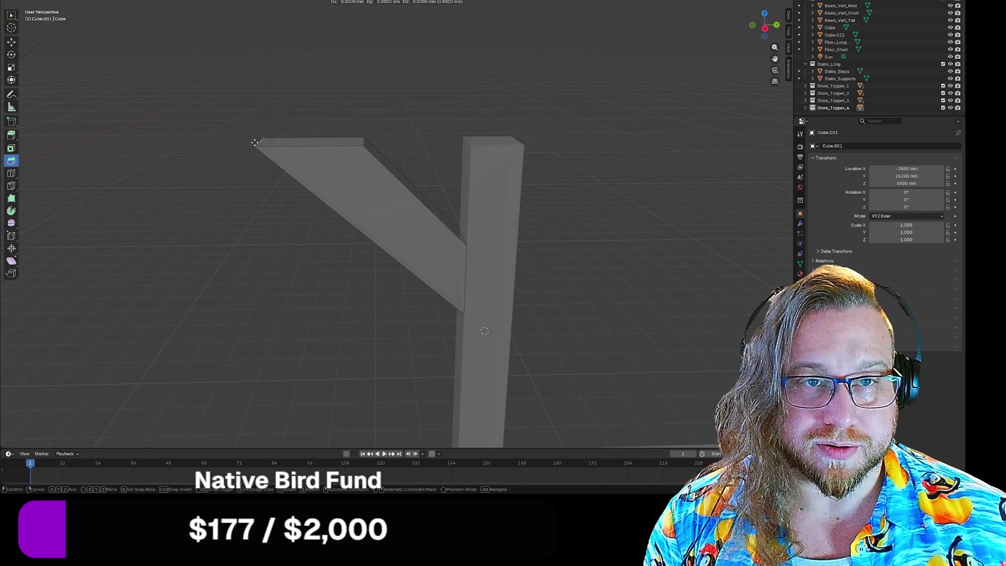
pyautogui.moveTo(255, 142)
pyautogui.mouseDown()
pyautogui.moveTo(362, 145)
pyautogui.moveTo(282, 141)
pyautogui.mouseUp()
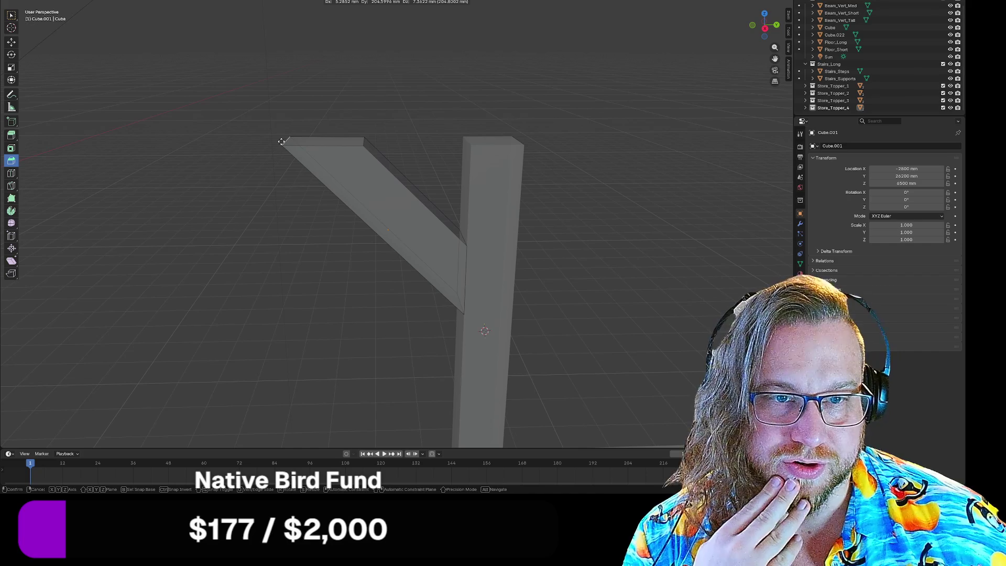
pyautogui.write('200')
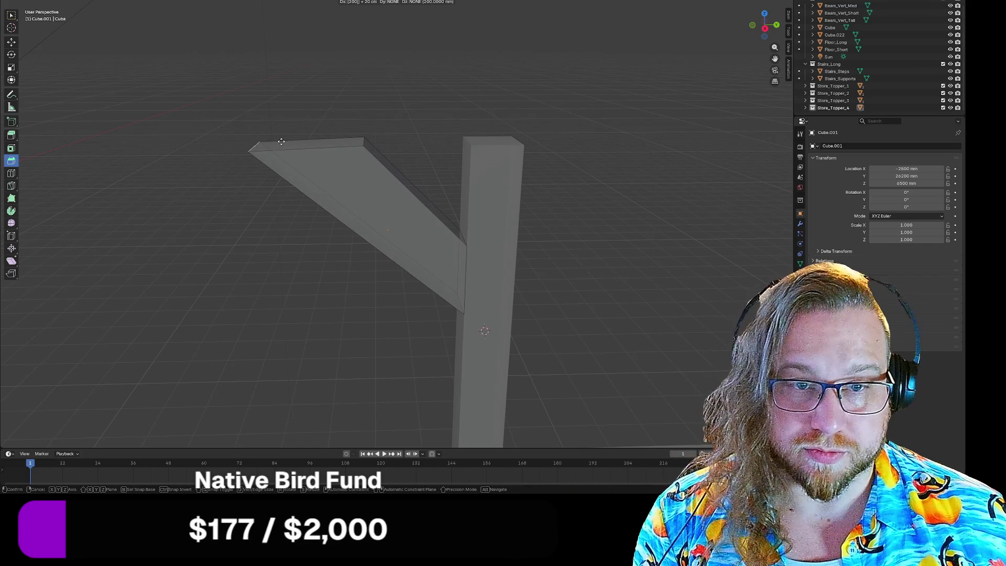
pyautogui.write('y')
pyautogui.press('Return')
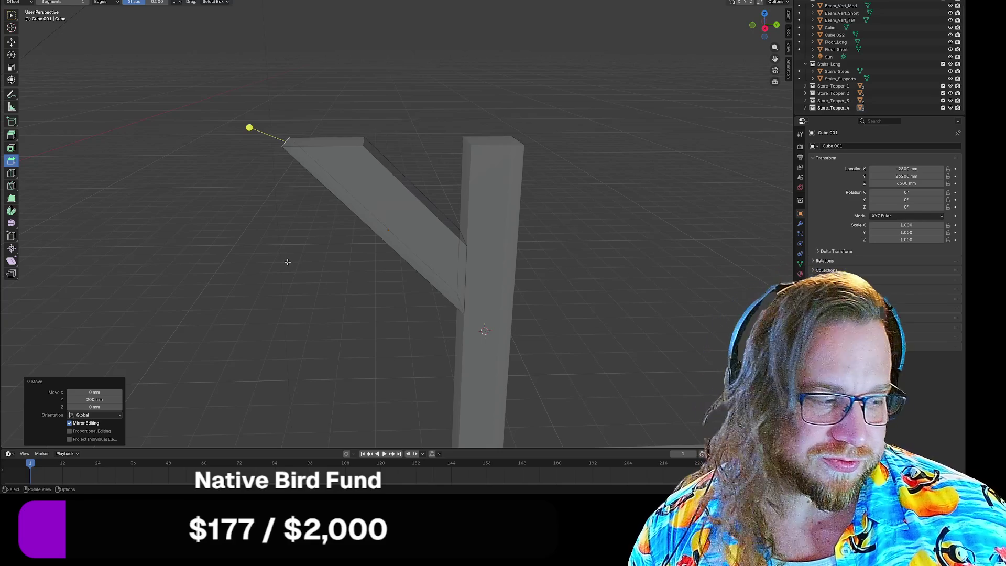
pyautogui.moveTo(311, 283)
pyautogui.mouseDown(button='middle')
pyautogui.moveTo(391, 315)
pyautogui.moveTo(404, 356)
pyautogui.moveTo(392, 320)
pyautogui.moveTo(350, 302)
pyautogui.mouseUp(button='middle')
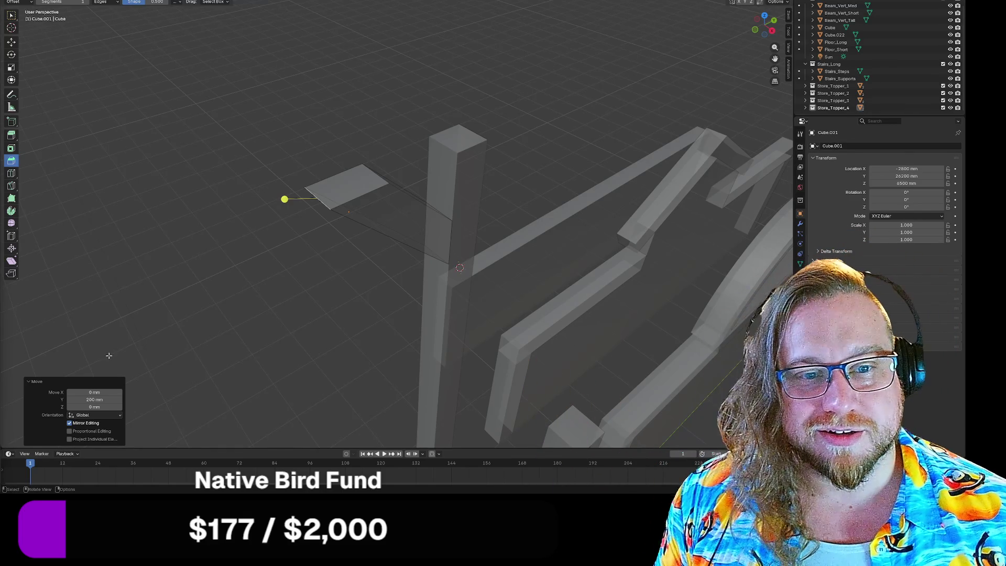
# Turn off X-ray to view the whole scene opaque, then switch to the Twitch window
pyautogui.moveTo(353, 342)
pyautogui.mouseDown(button='middle')
pyautogui.moveTo(335, 353)
pyautogui.moveTo(281, 212)
pyautogui.mouseUp(button='middle')
pyautogui.hotkey('alt', 'z')
pyautogui.moveTo(623, 109); pyautogui.dragTo(610, 112, button='middle')
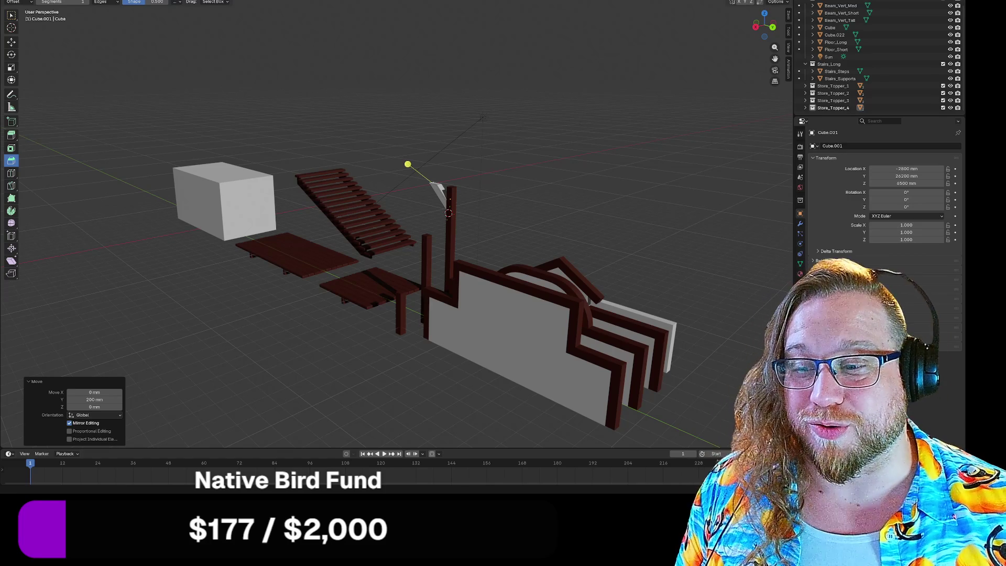
pyautogui.hotkey('alt', 'Tab')
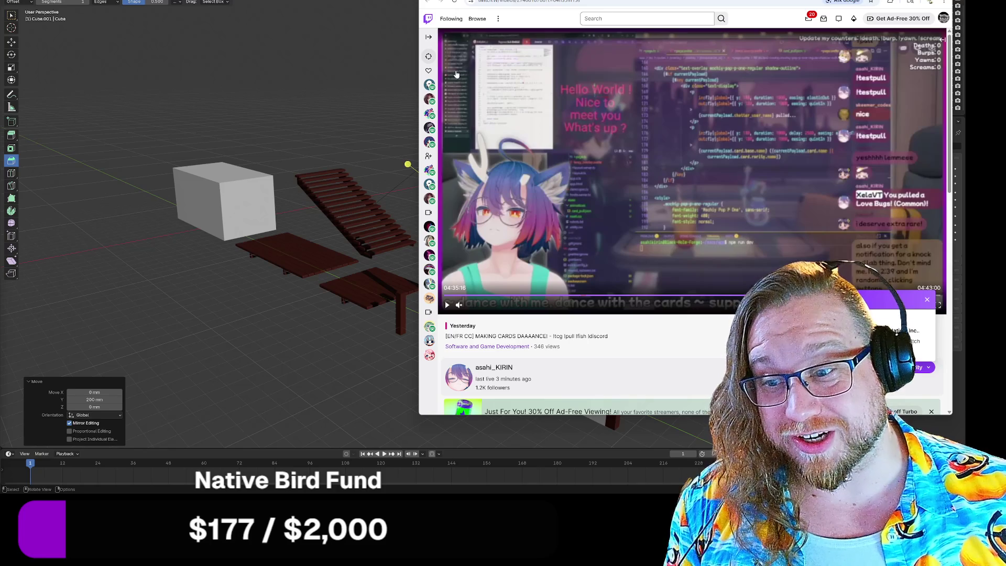
# Move the Twitch window left, dismiss the charity popup, and set quality to 720p60
pyautogui.moveTo(682, 3)
pyautogui.mouseDown()
pyautogui.moveTo(374, 5)
pyautogui.moveTo(383, 5)
pyautogui.mouseUp()
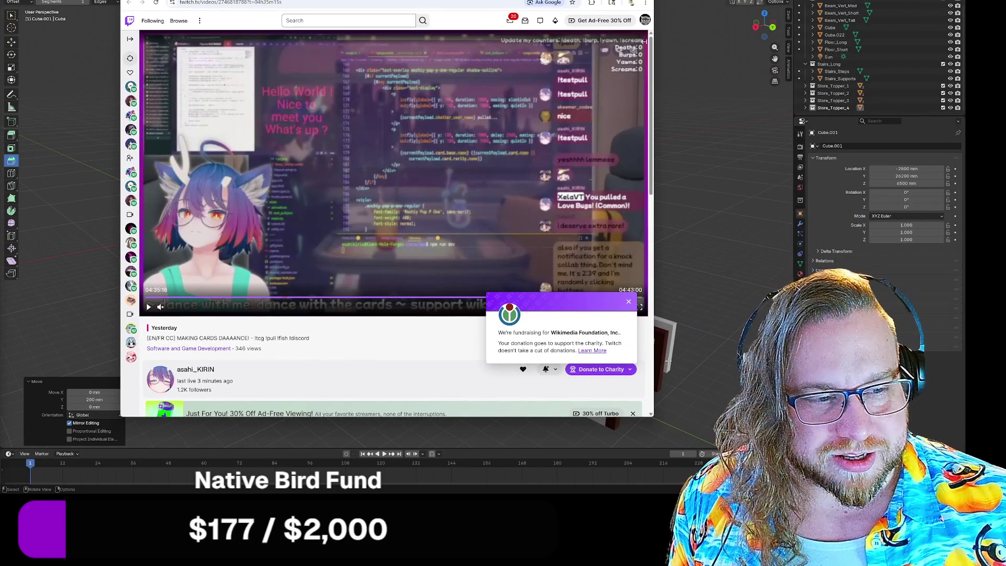
pyautogui.click(628, 301)
pyautogui.click(614, 307)
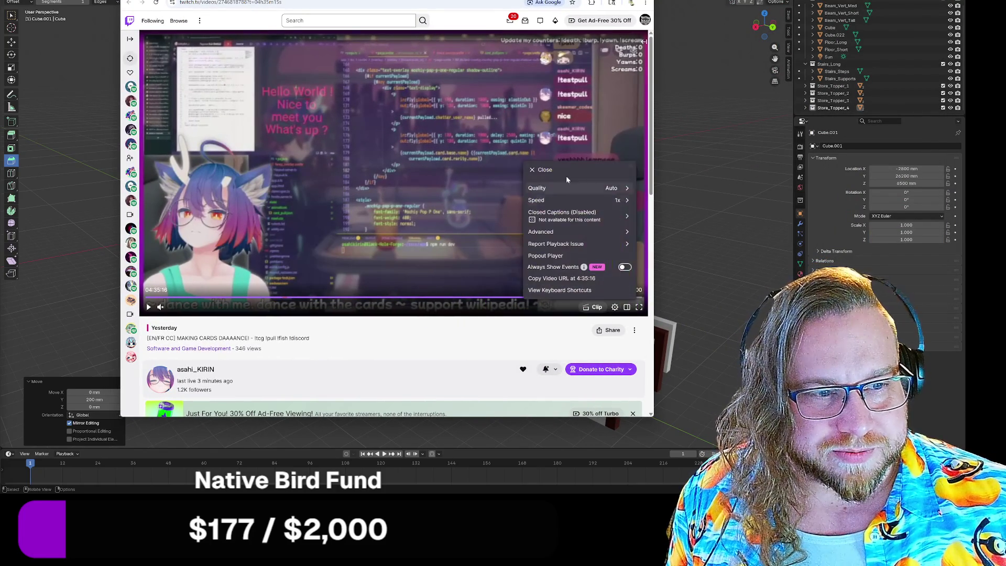
pyautogui.click(575, 188)
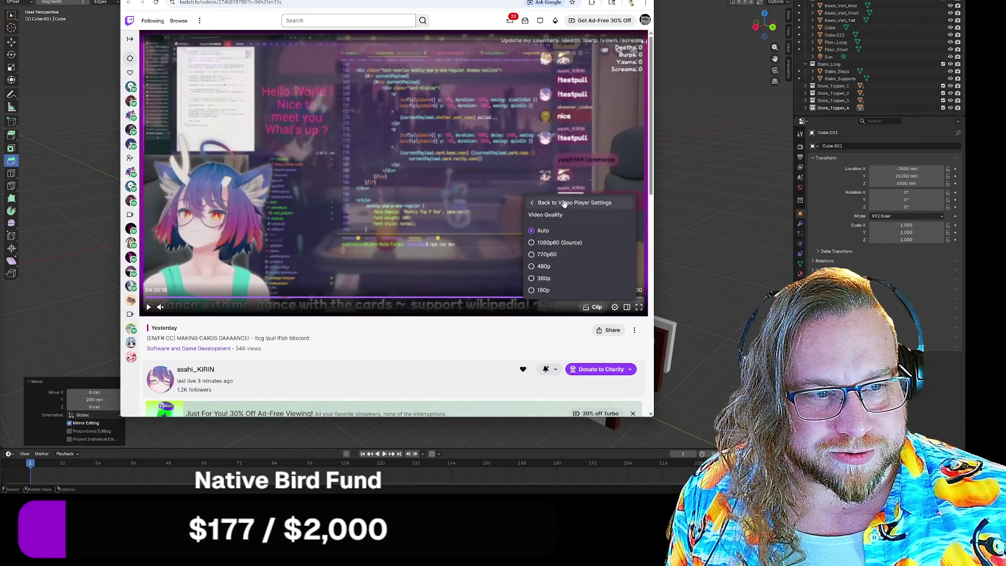
pyautogui.click(531, 252)
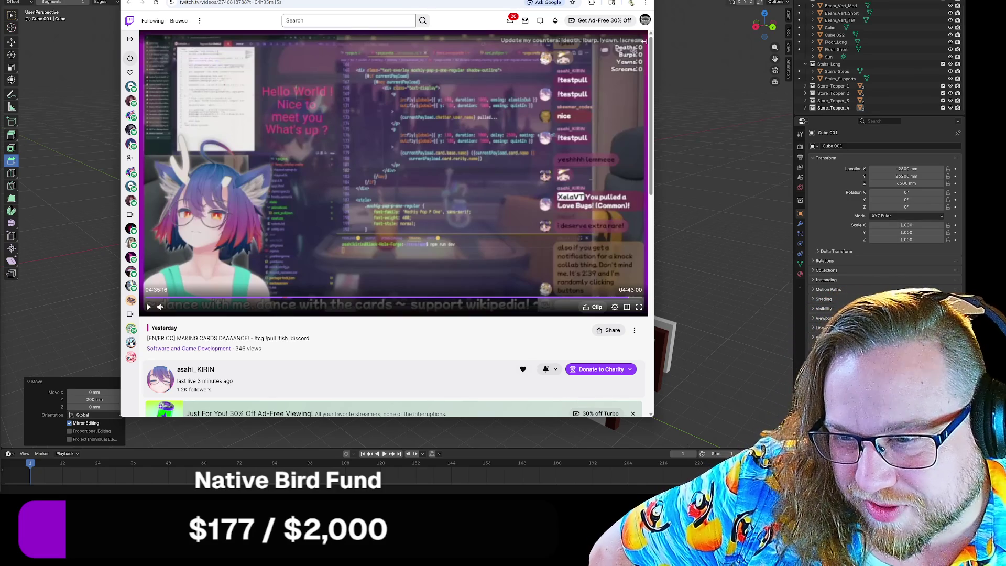
# Set the player volume to 89% and close the muted-audio notice
pyautogui.moveTo(131, 256)
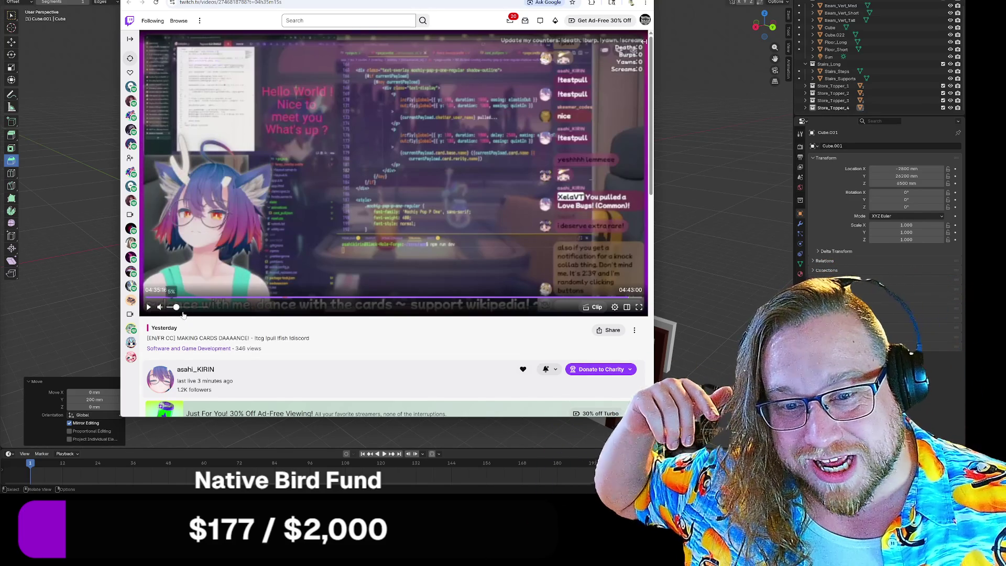
pyautogui.click(203, 310)
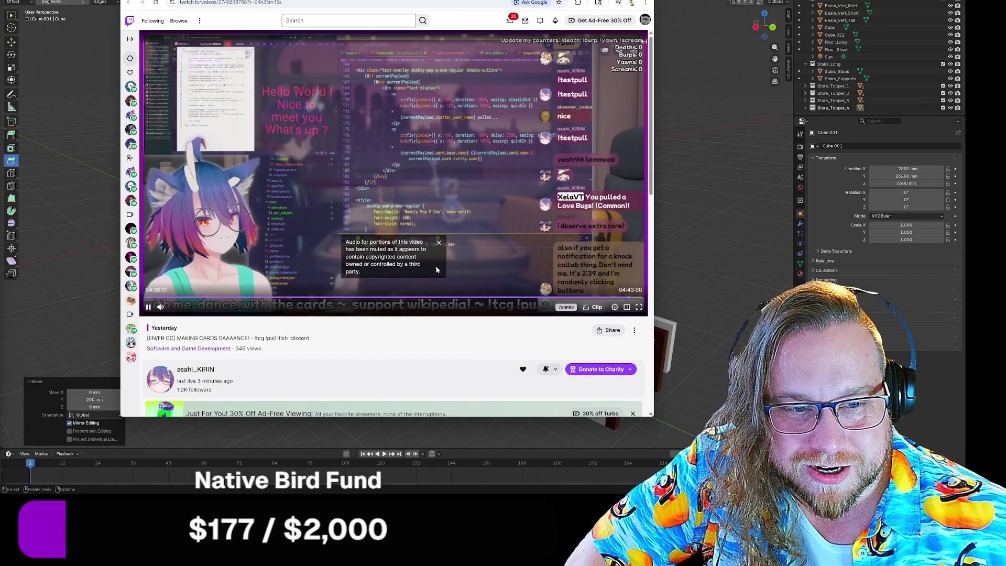
pyautogui.click(440, 243)
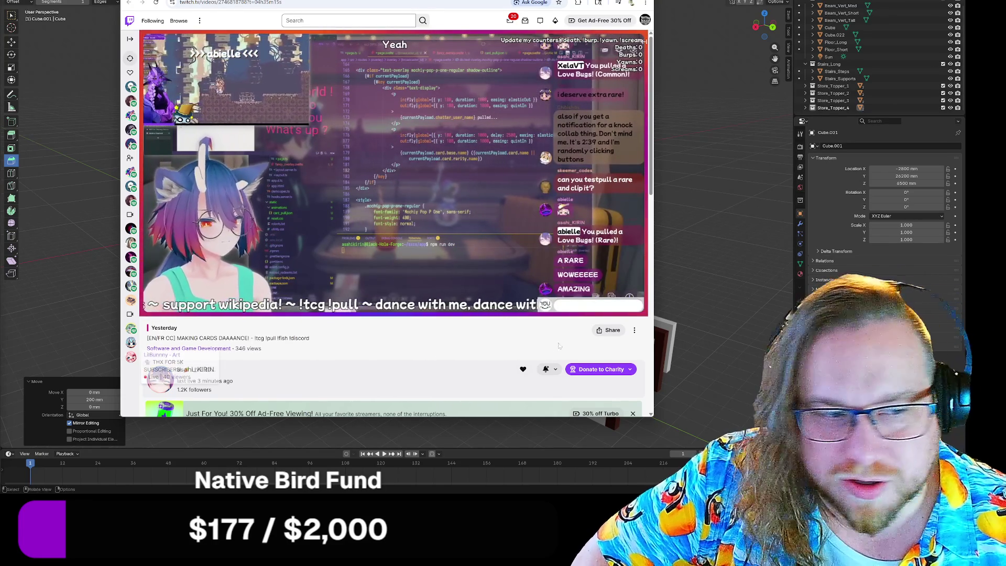
# Seek the VOD to 04:34:28, pause and resume it, then minimize the browser
pyautogui.click(629, 299)
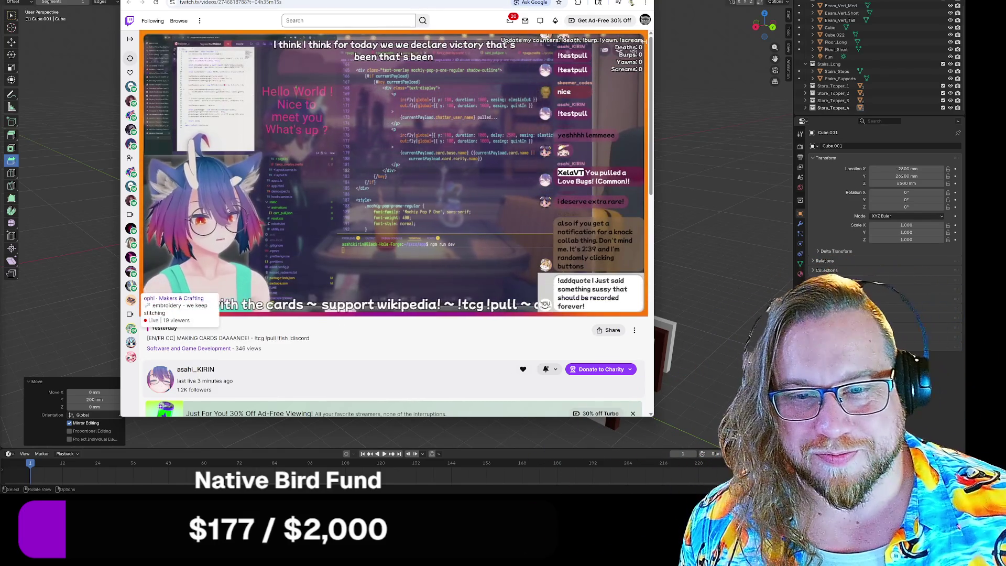
pyautogui.click(149, 308)
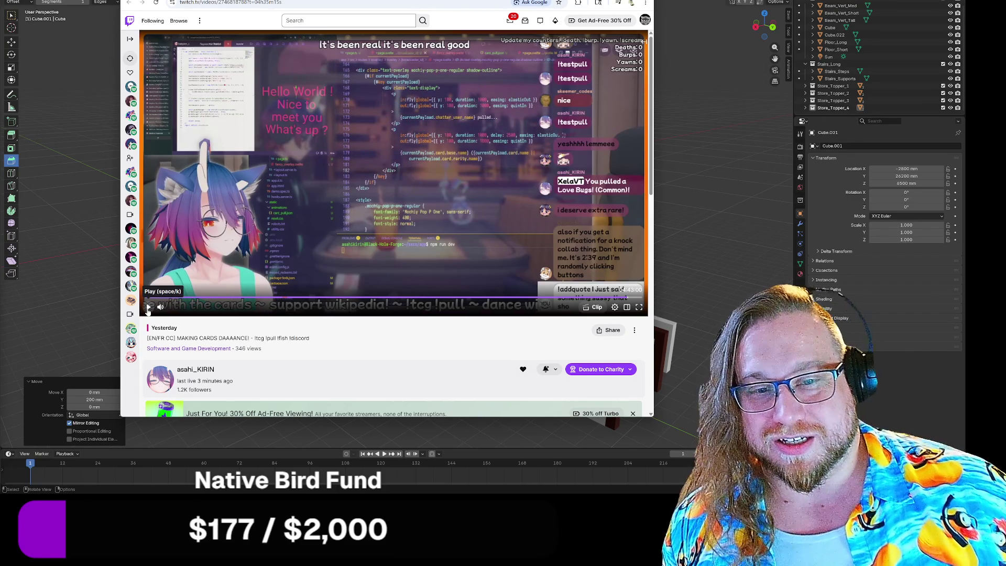
pyautogui.click(149, 308)
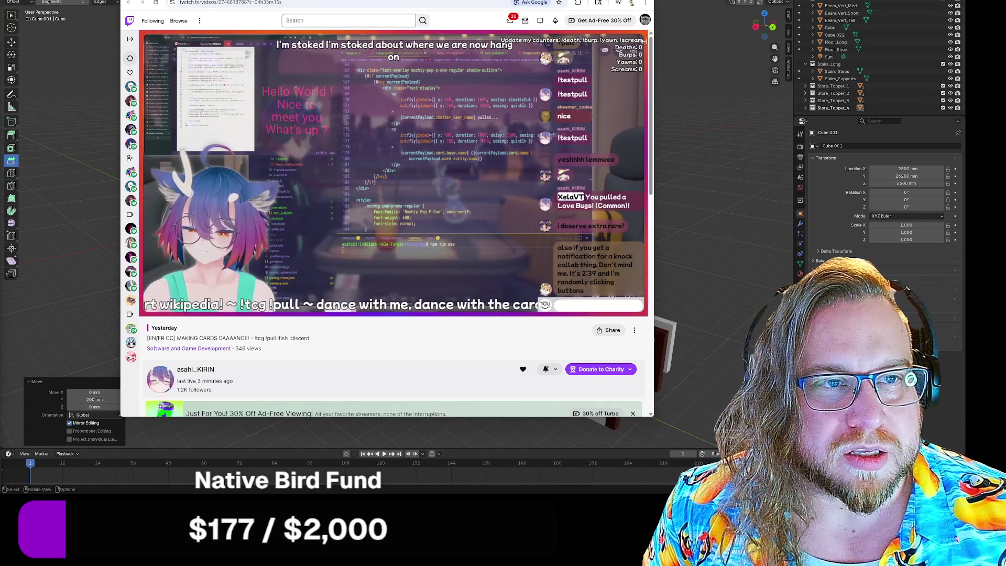
pyautogui.press('super+Down')
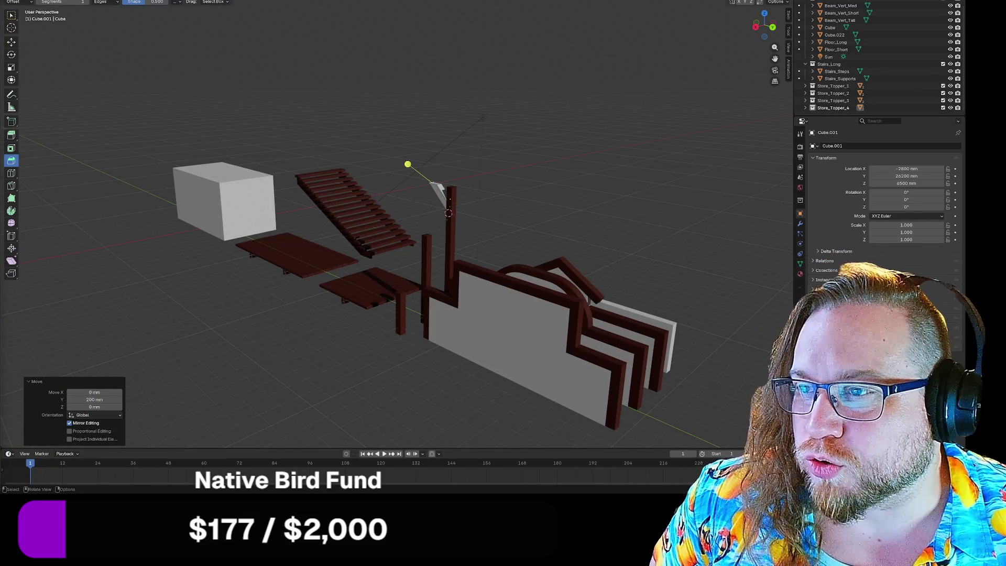
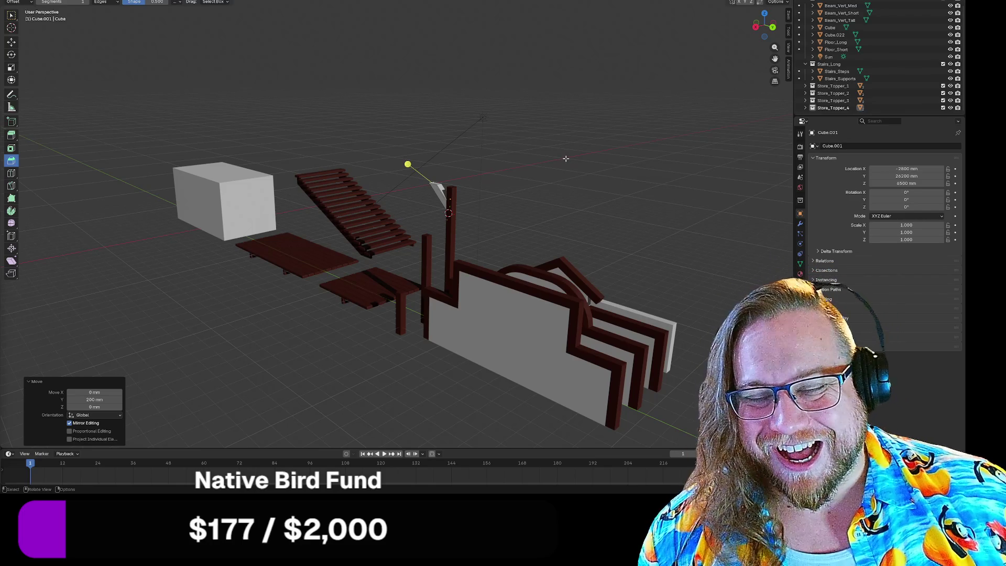
# Try bevelling the slanted brace board's edge, then undo it to keep the board plain
pyautogui.scroll(5, 492, 200)
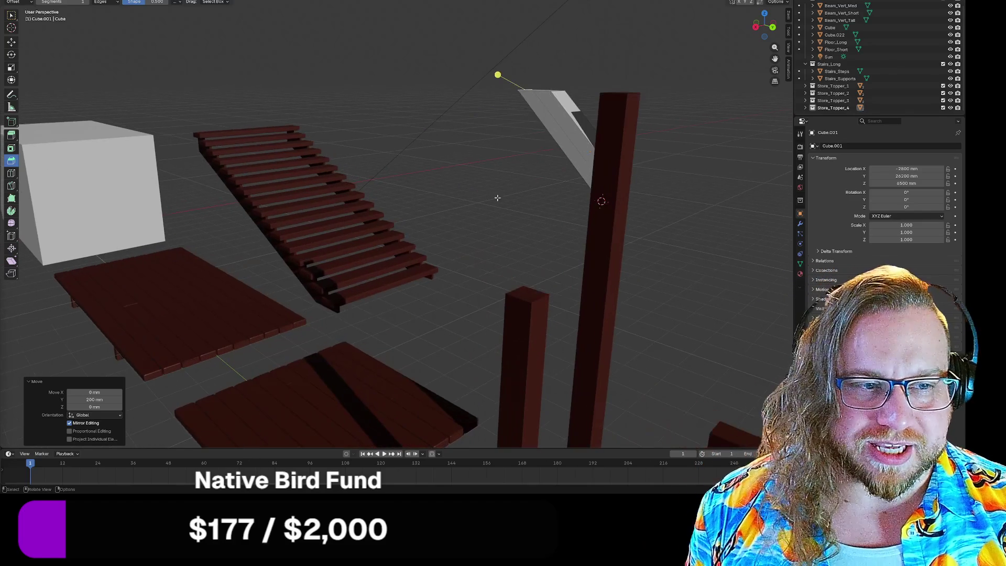
pyautogui.moveTo(532, 188); pyautogui.dragTo(400, 215, button='middle')
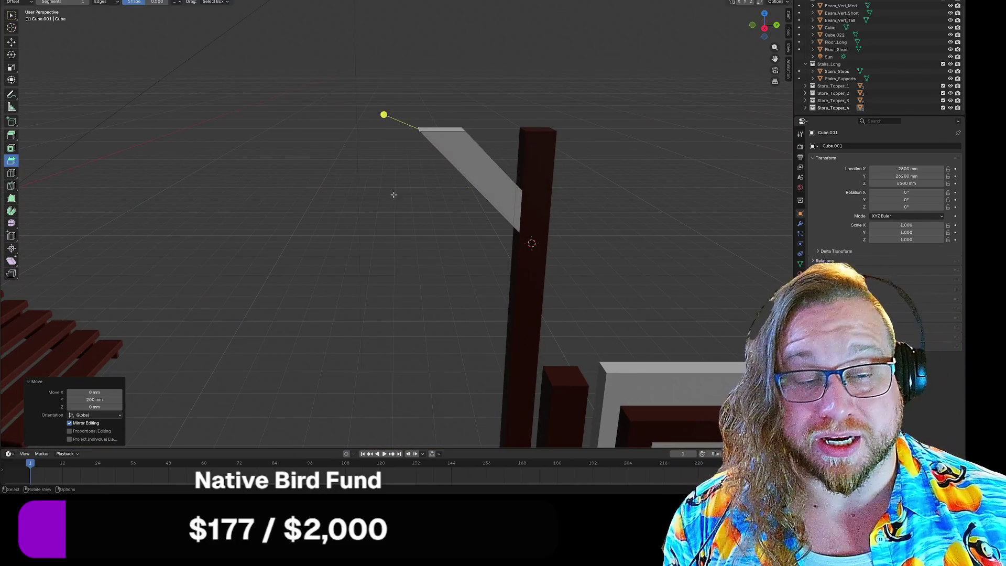
pyautogui.moveTo(384, 114); pyautogui.dragTo(521, 120)
pyautogui.hotkey('ctrl', 'z')
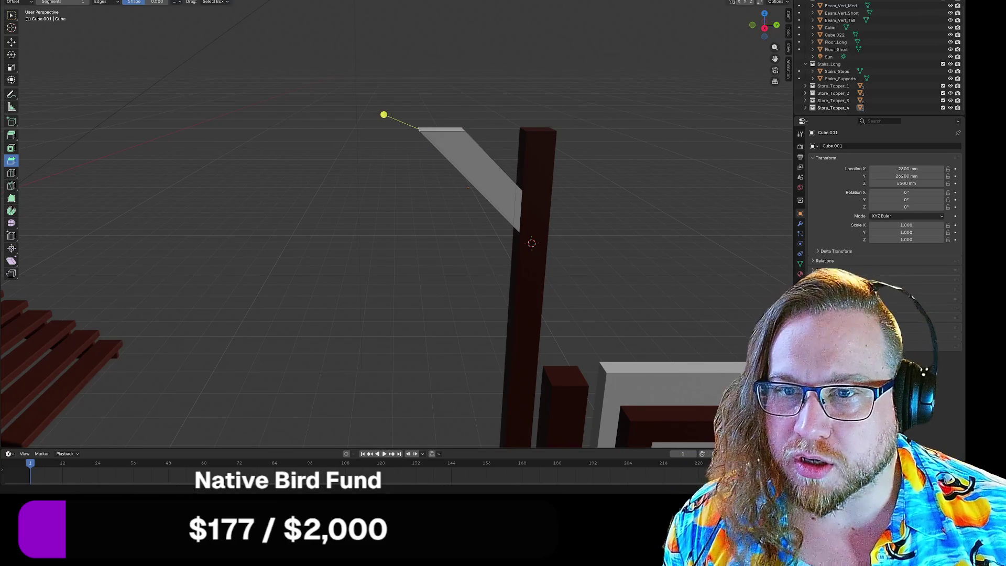
# Switch the active tool back to Select Box from the toolbar flyout
pyautogui.click(11, 15)
pyautogui.moveTo(12, 16); pyautogui.dragTo(35, 59)
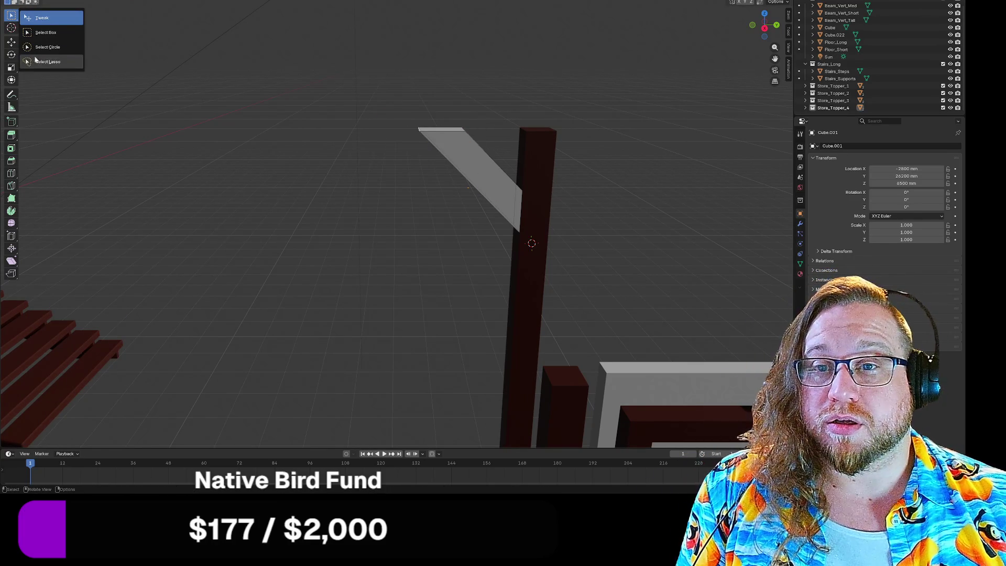
pyautogui.click(55, 61)
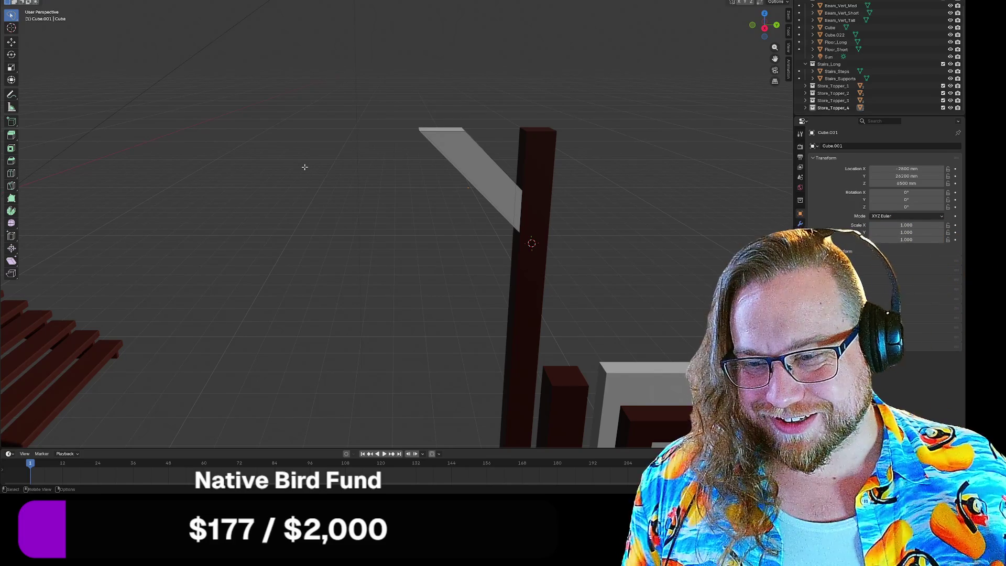
pyautogui.moveTo(379, 239)
pyautogui.mouseDown(button='middle')
pyautogui.moveTo(328, 218)
pyautogui.moveTo(348, 231)
pyautogui.moveTo(238, 234)
pyautogui.moveTo(238, 218)
pyautogui.moveTo(198, 227)
pyautogui.moveTo(458, 209)
pyautogui.moveTo(468, 267)
pyautogui.moveTo(448, 298)
pyautogui.mouseUp(button='middle')
pyautogui.hotkey('ctrl', 'z')
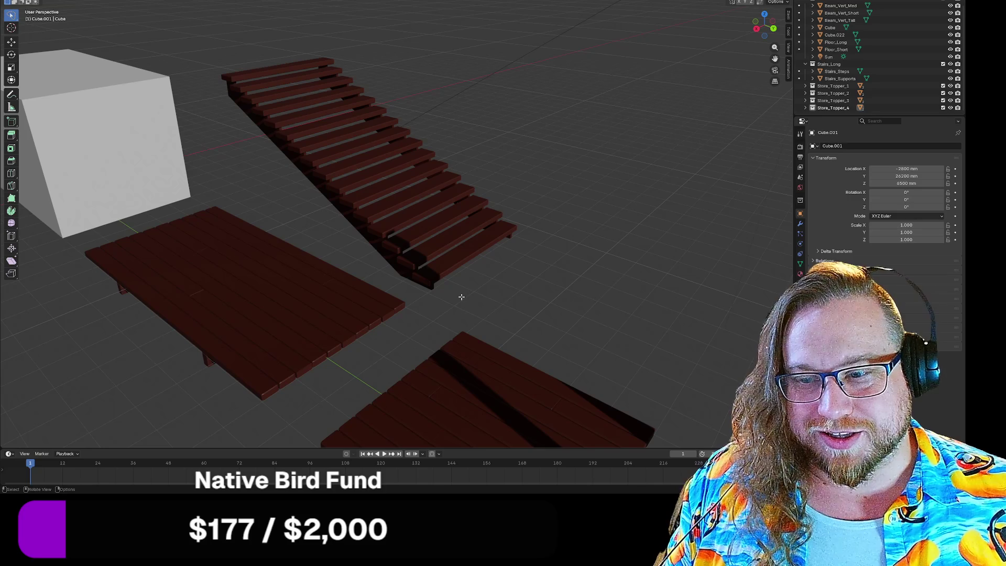
pyautogui.moveTo(407, 286)
pyautogui.mouseDown(button='middle')
pyautogui.moveTo(388, 304)
pyautogui.moveTo(464, 198)
pyautogui.moveTo(489, 209)
pyautogui.moveTo(530, 197)
pyautogui.moveTo(313, 300)
pyautogui.moveTo(599, 188)
pyautogui.moveTo(583, 192)
pyautogui.mouseUp(button='middle')
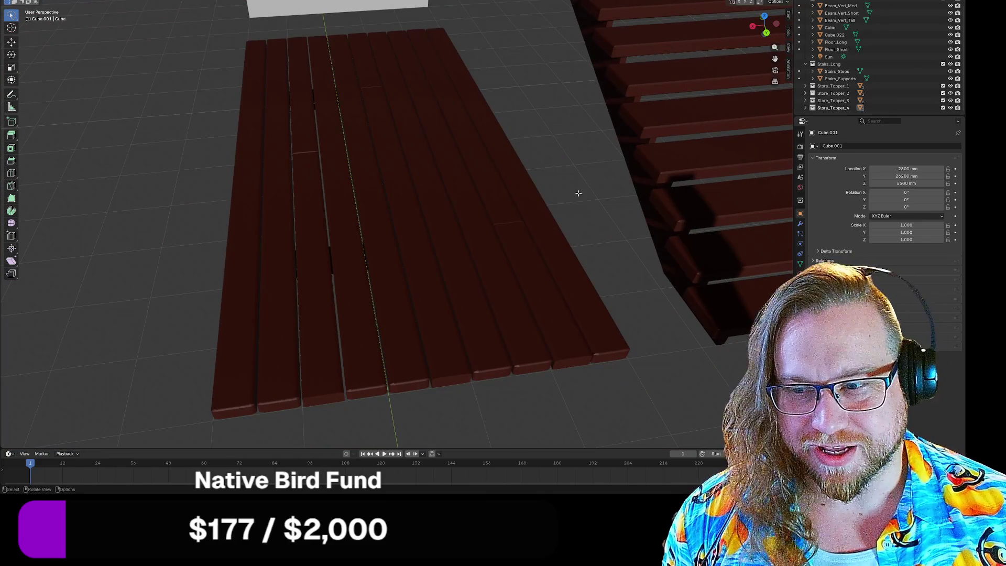
pyautogui.moveTo(474, 170)
pyautogui.mouseDown(button='middle')
pyautogui.moveTo(442, 187)
pyautogui.moveTo(595, 171)
pyautogui.mouseUp(button='middle')
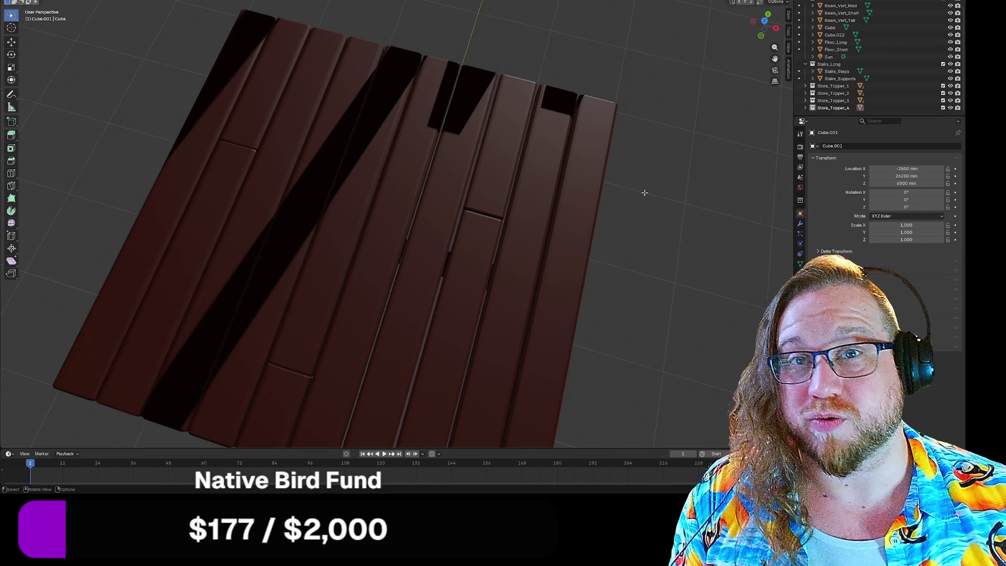
pyautogui.moveTo(645, 193)
pyautogui.mouseDown(button='middle')
pyautogui.moveTo(560, 198)
pyautogui.moveTo(566, 207)
pyautogui.mouseUp(button='middle')
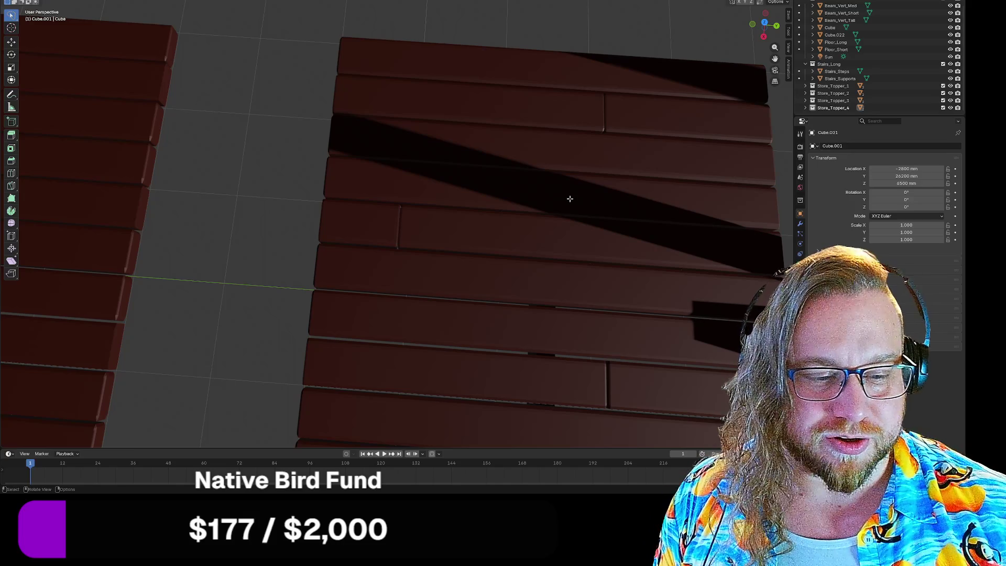
pyautogui.moveTo(586, 189); pyautogui.dragTo(634, 178, button='middle')
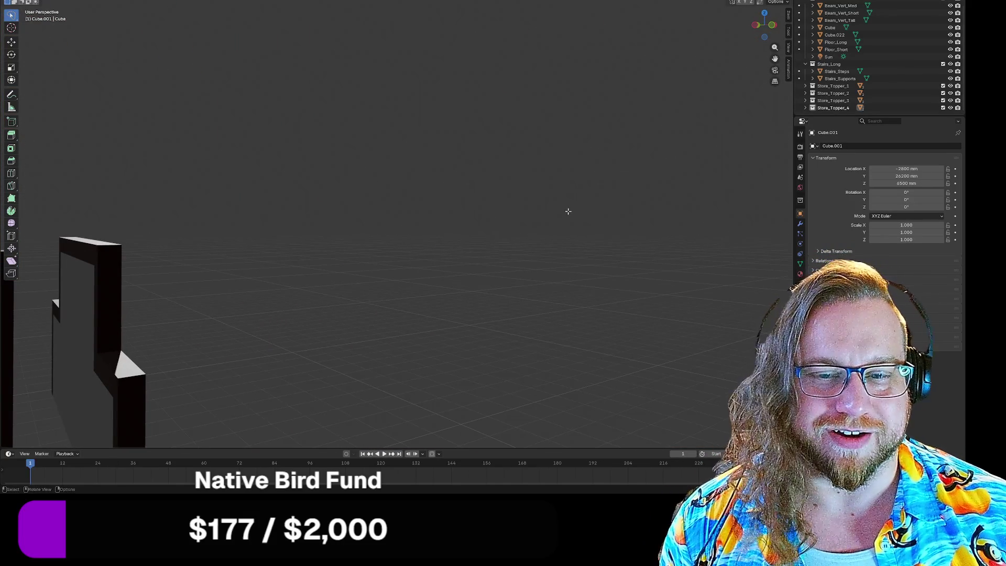
pyautogui.moveTo(566, 211)
pyautogui.mouseDown(button='middle')
pyautogui.moveTo(335, 243)
pyautogui.moveTo(454, 250)
pyautogui.moveTo(387, 152)
pyautogui.moveTo(400, 231)
pyautogui.mouseUp(button='middle')
pyautogui.scroll(-10, 417, 245)
pyautogui.scroll(6, 388, 136)
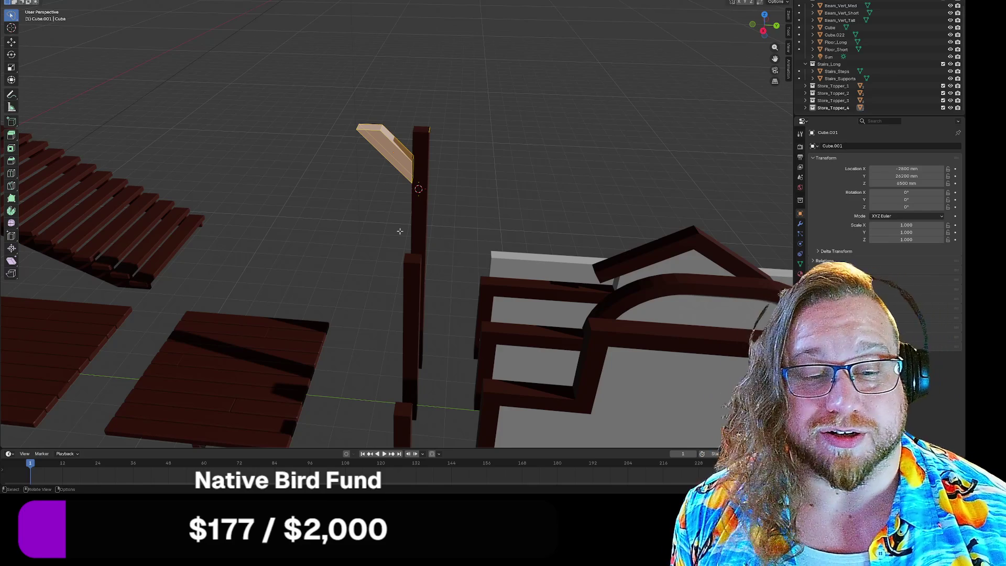
pyautogui.moveTo(407, 207)
pyautogui.mouseDown(button='middle')
pyautogui.moveTo(398, 204)
pyautogui.moveTo(433, 112)
pyautogui.mouseUp(button='middle')
pyautogui.scroll(5, 406, 125)
pyautogui.scroll(-5, 475, 125)
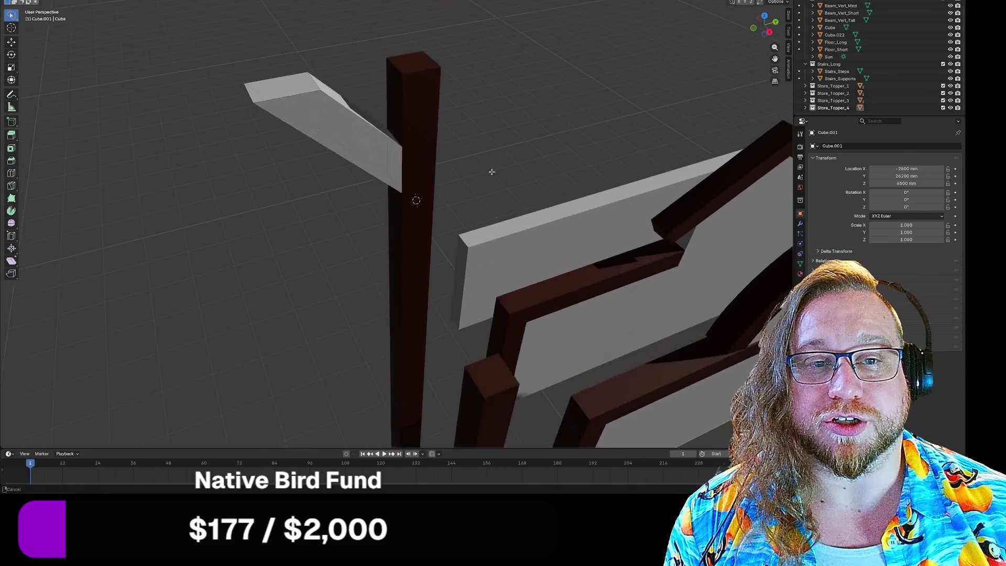
pyautogui.moveTo(515, 251); pyautogui.dragTo(498, 210, button='middle')
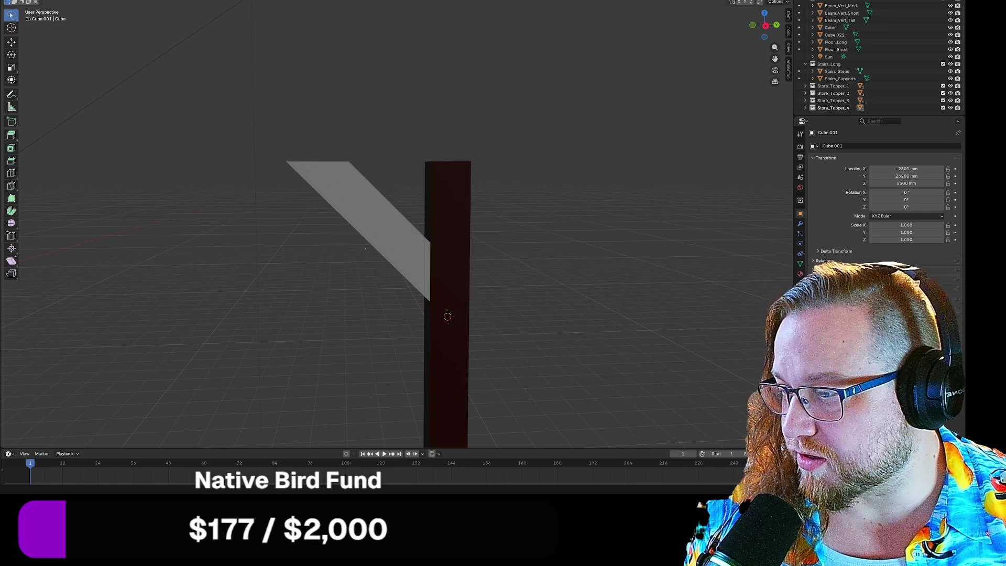
pyautogui.hotkey('alt', 'Tab')
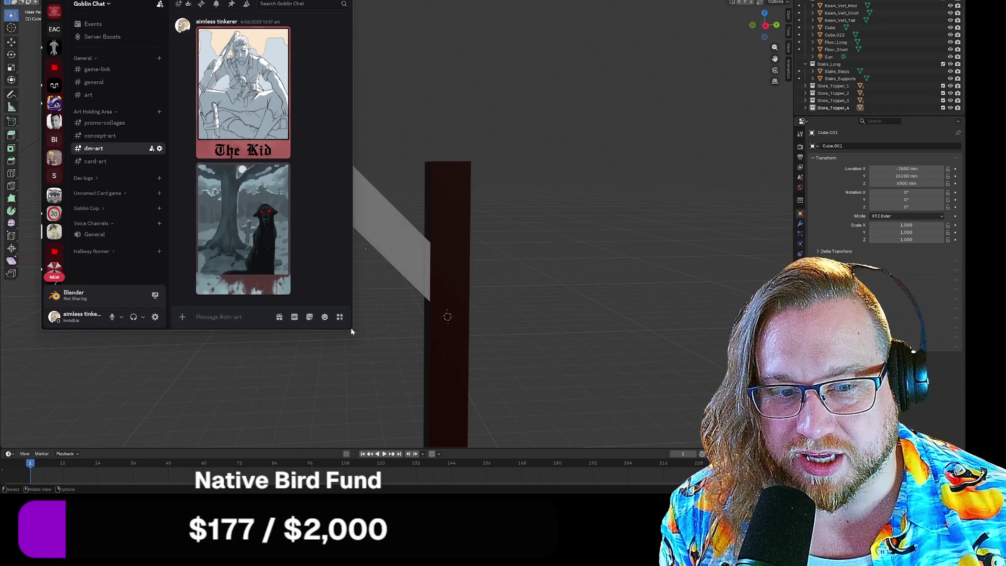
# Enlarge the Discord window, open #card-art, and view the Deputy and Cauterize card images
pyautogui.moveTo(354, 331); pyautogui.dragTo(564, 426)
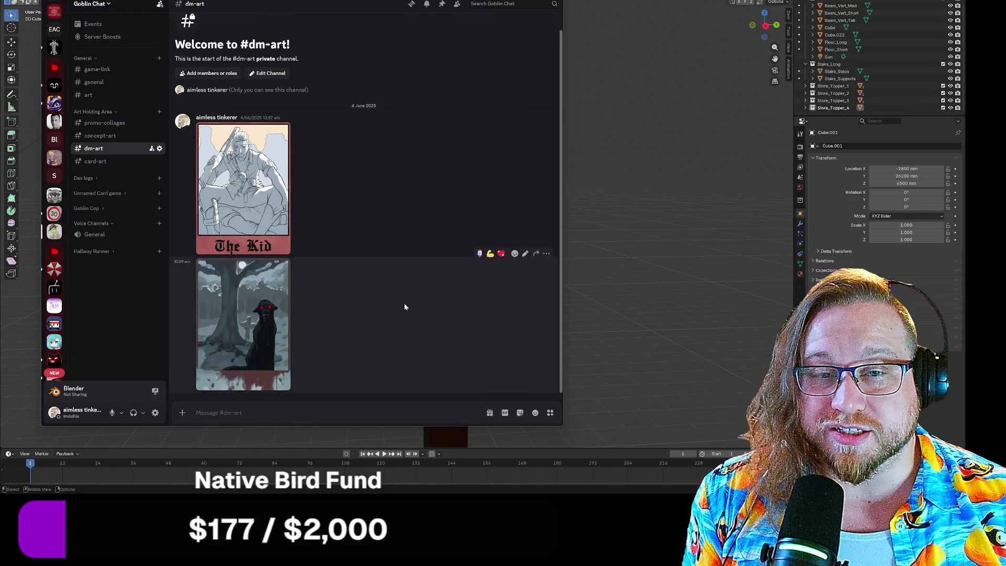
pyautogui.click(95, 161)
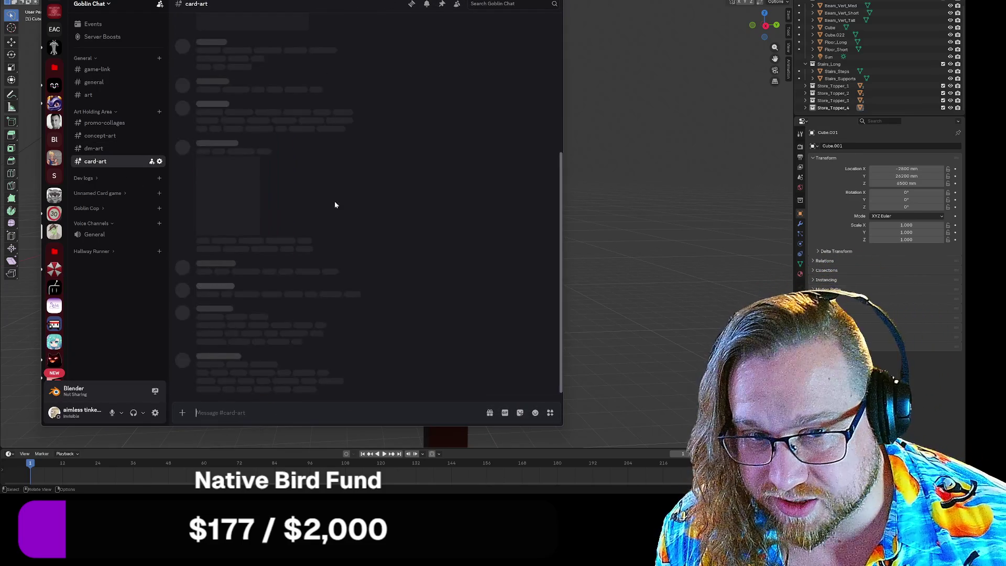
pyautogui.click(250, 311)
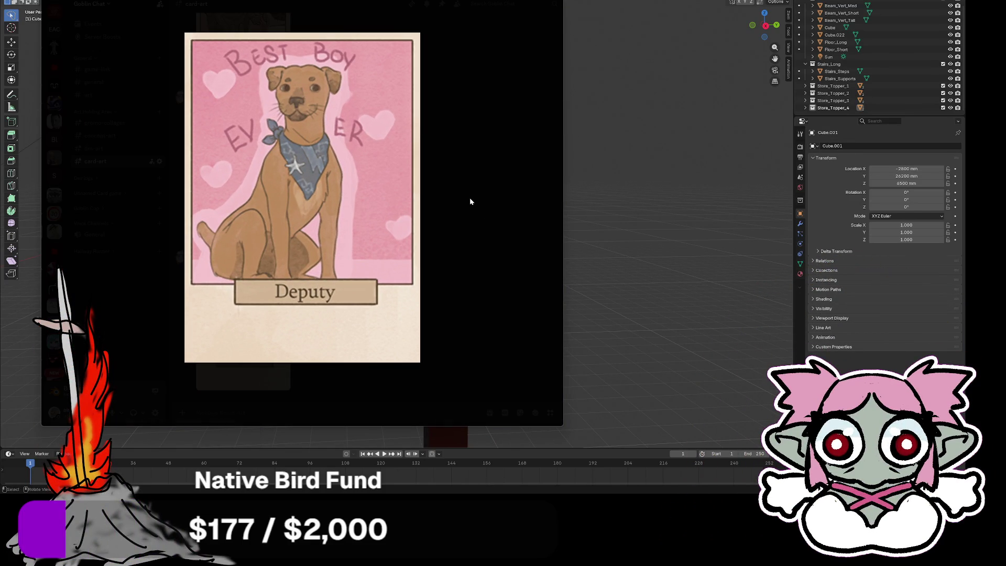
pyautogui.click(438, 150)
pyautogui.click(240, 162)
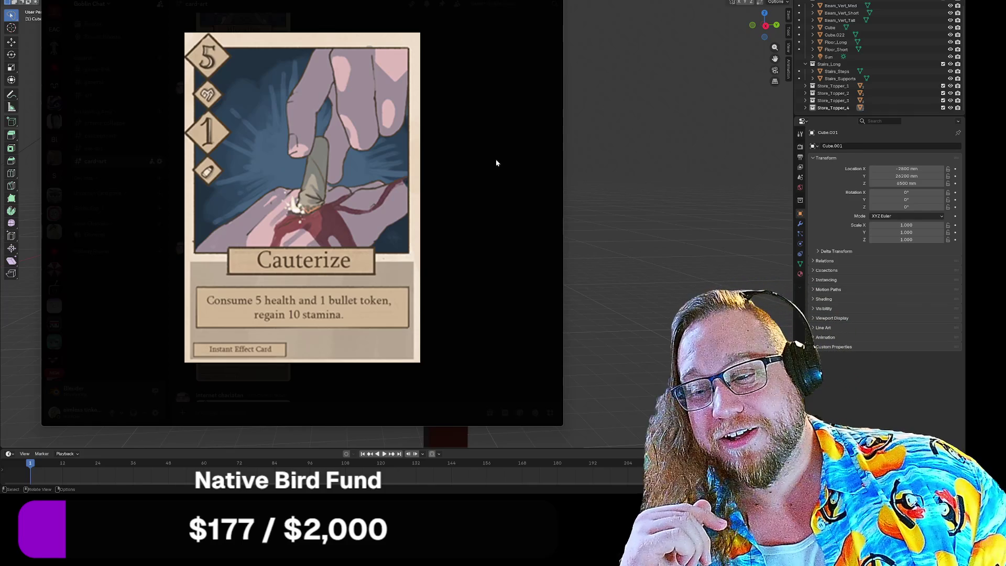
pyautogui.click(501, 172)
# View the Highway Robbery card and the Cauterize card at full size, then scroll up the feed
pyautogui.click(268, 290)
pyautogui.click(448, 176)
pyautogui.click(247, 168)
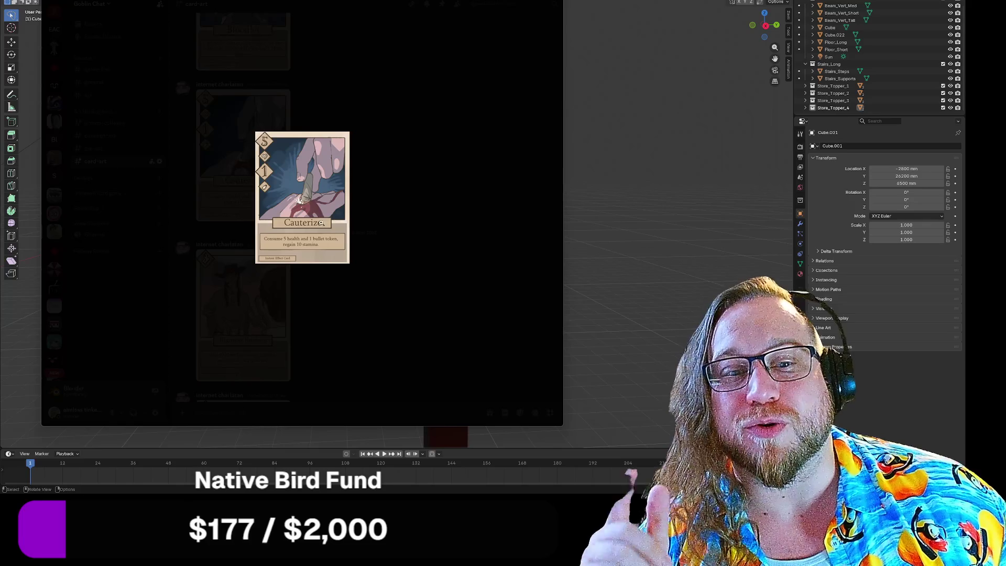
pyautogui.click(303, 183)
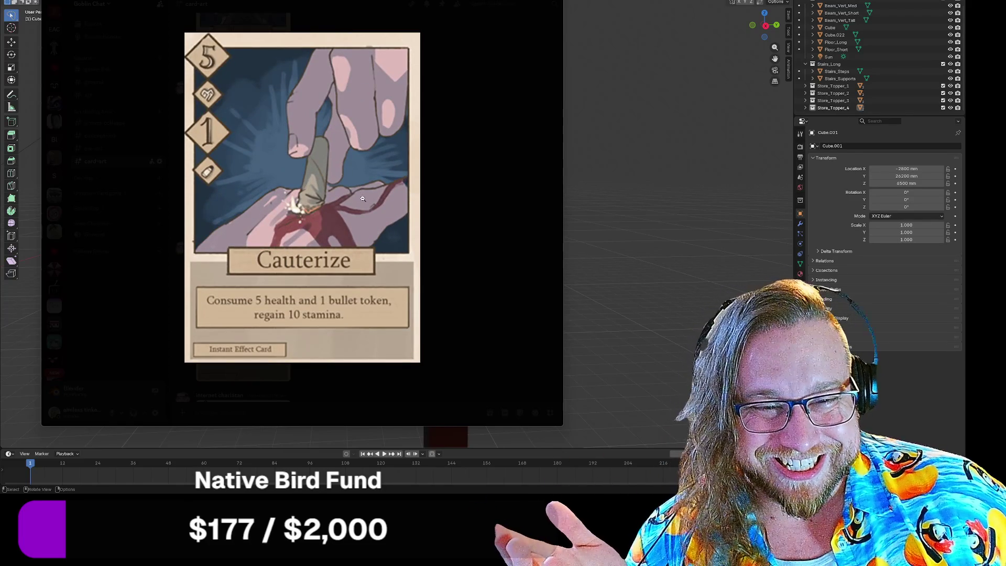
pyautogui.click(480, 191)
pyautogui.click(248, 298)
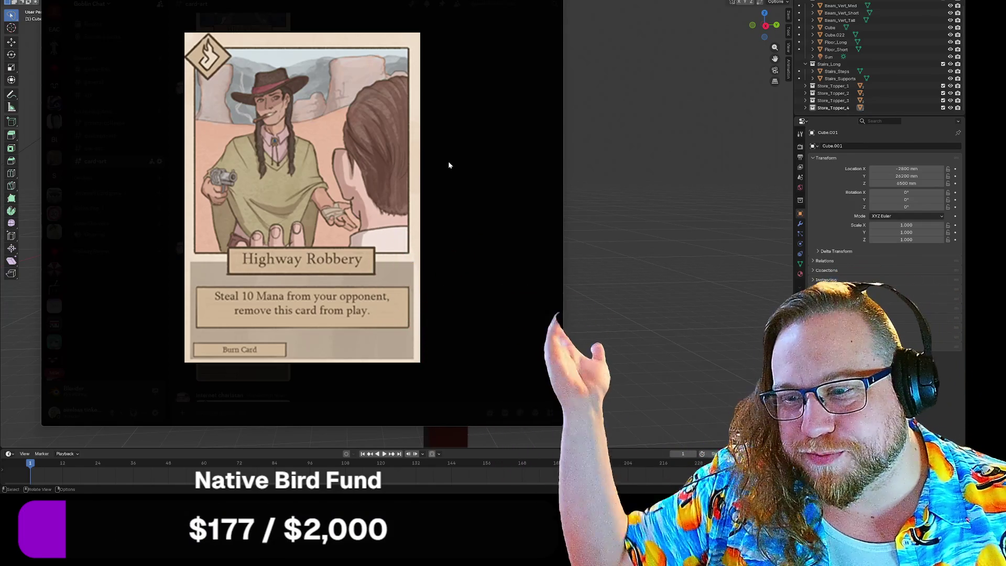
pyautogui.click(450, 162)
pyautogui.scroll(2, 418, 186)
pyautogui.scroll(6, 414, 194)
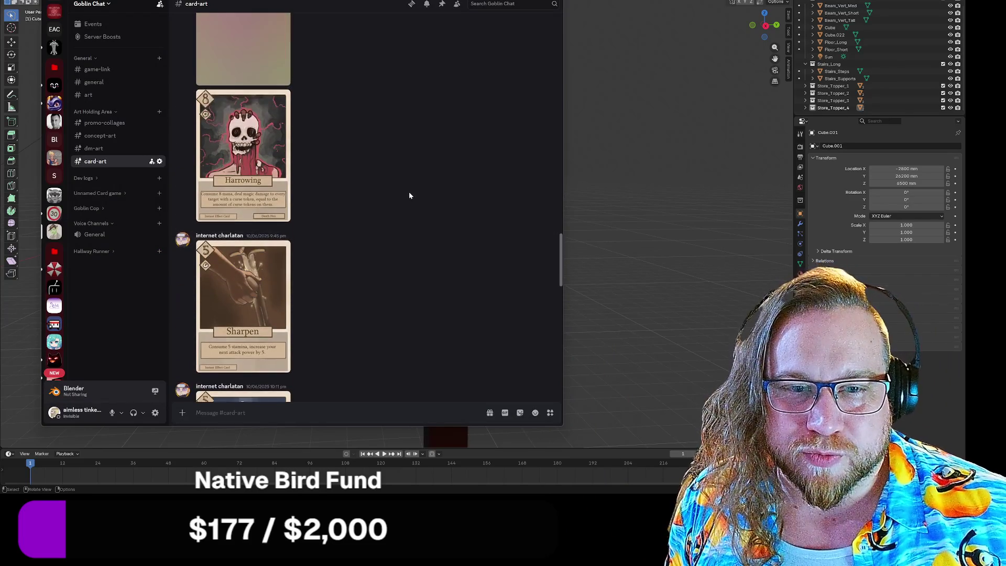
# Look over the enlarged Fae Portal card art, scrolling the feed between views
pyautogui.scroll(5, 409, 194)
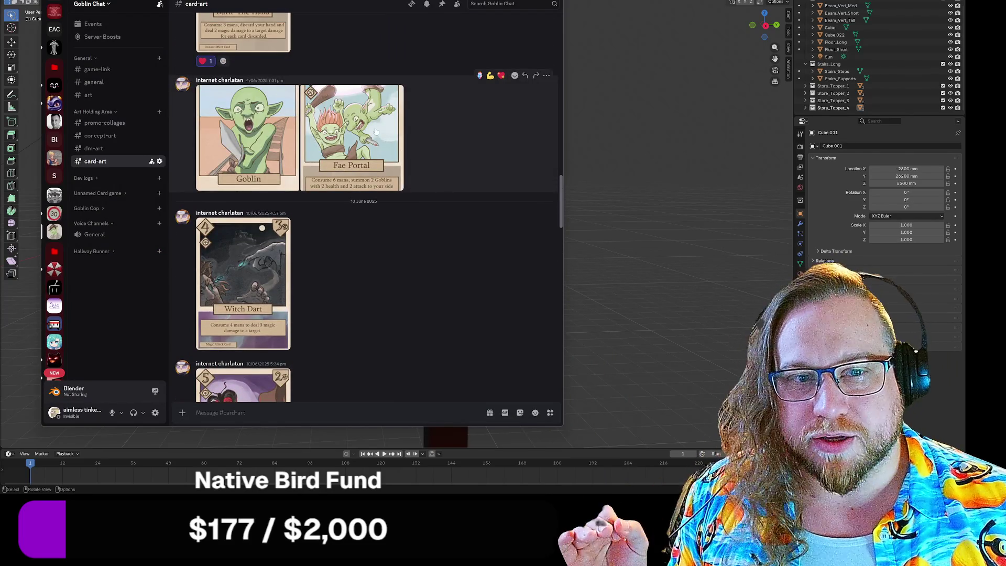
pyautogui.click(376, 132)
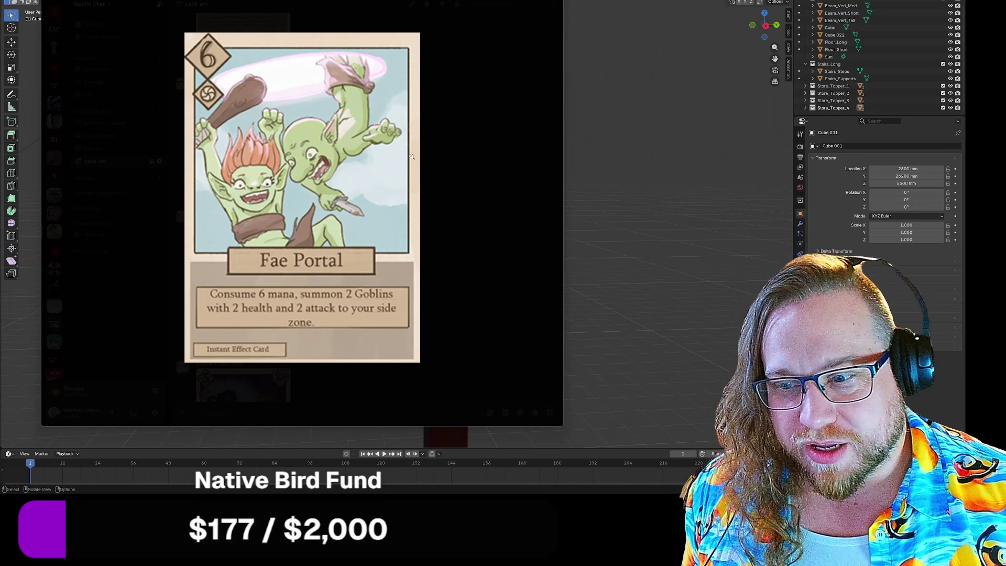
pyautogui.click(462, 219)
pyautogui.scroll(-4, 406, 216)
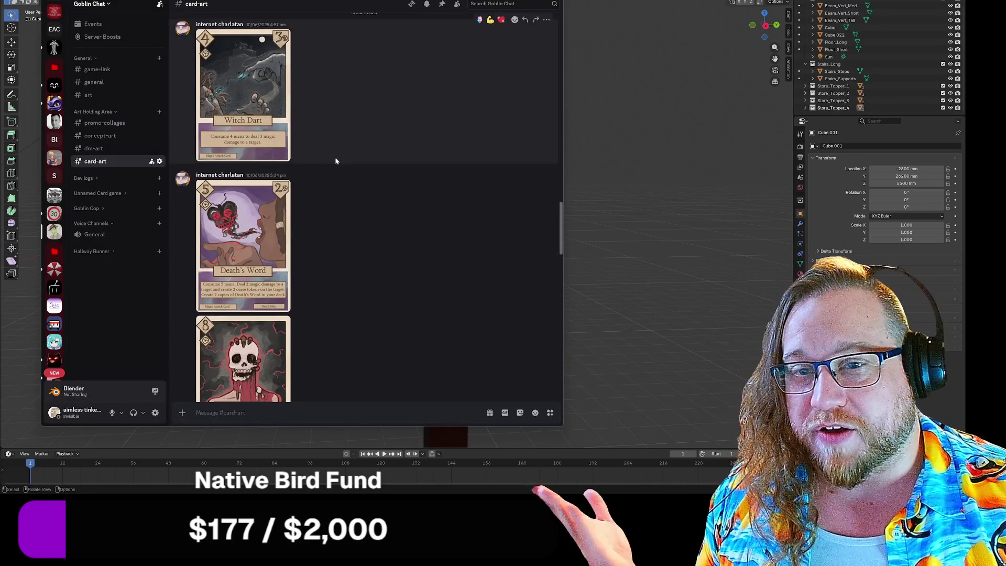
pyautogui.scroll(-10, 342, 138)
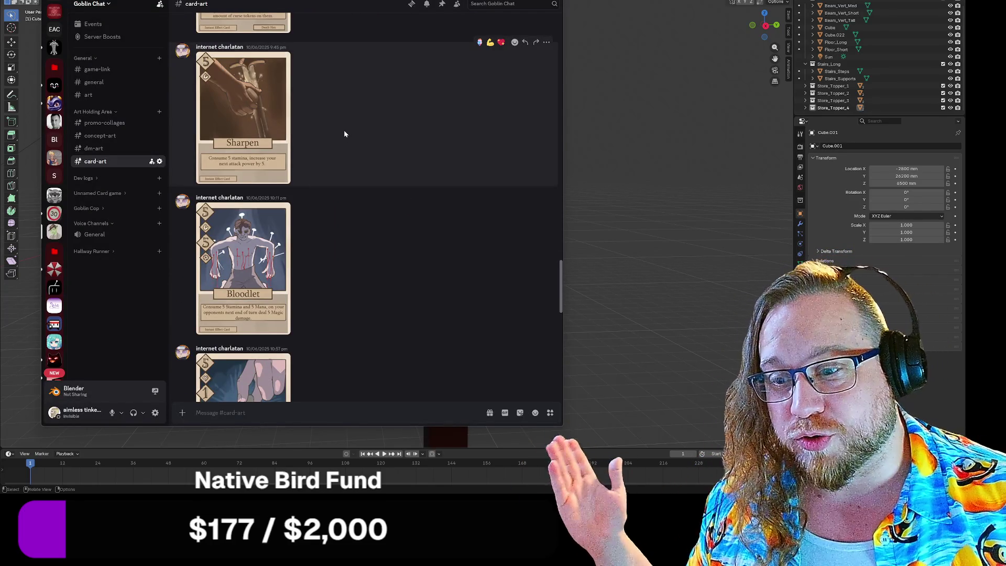
pyautogui.scroll(-4, 378, 161)
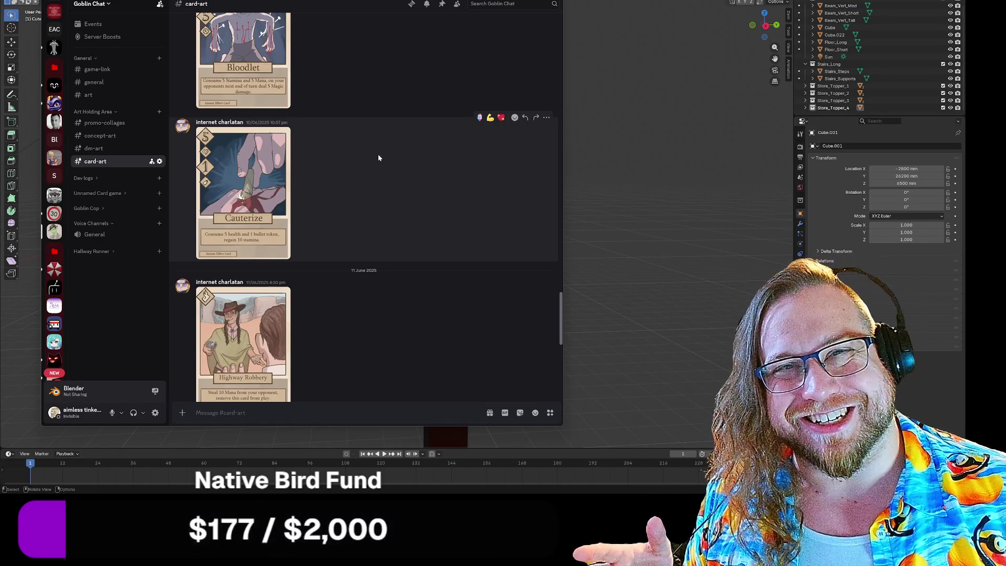
pyautogui.scroll(2, 378, 158)
pyautogui.scroll(10, 379, 158)
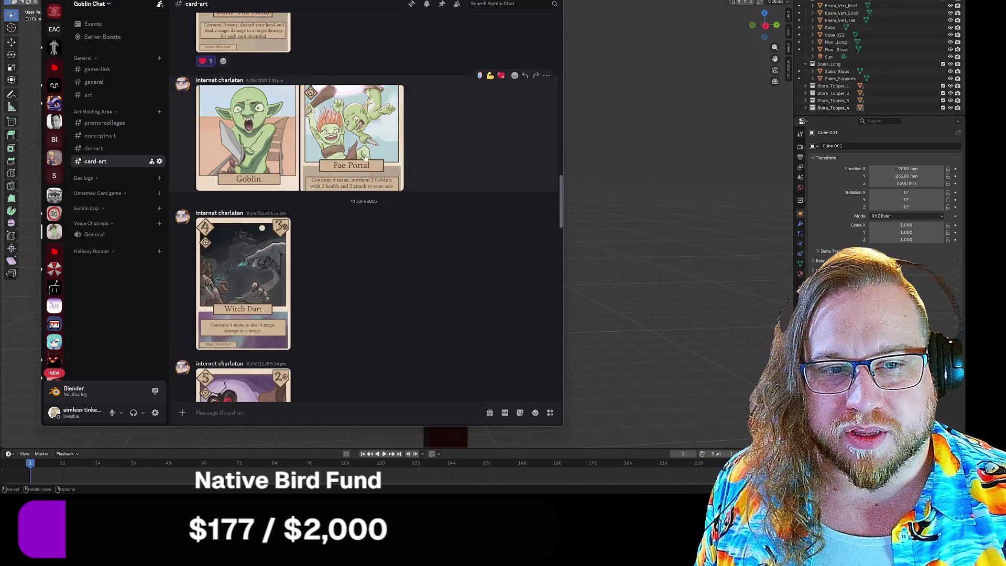
pyautogui.click(355, 136)
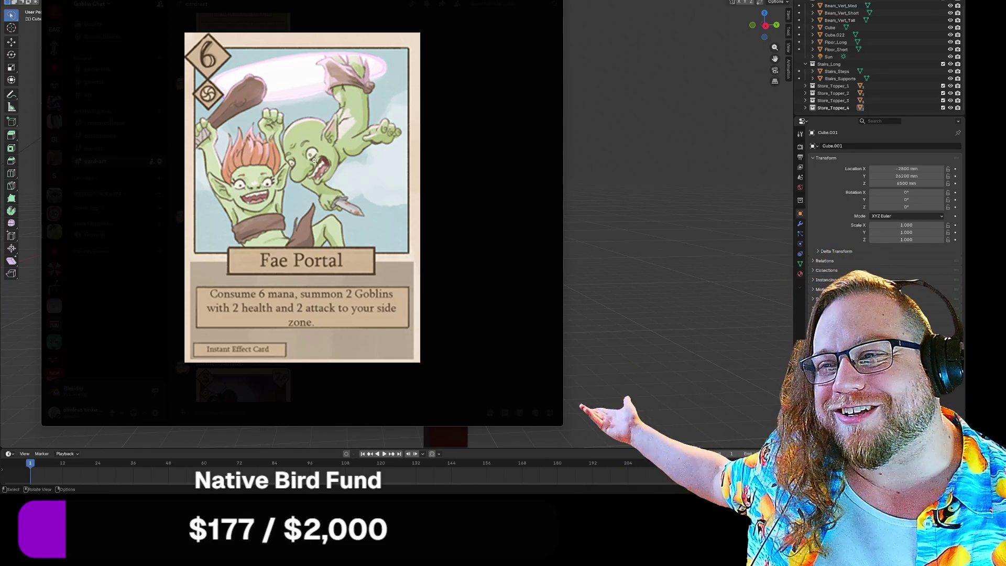
pyautogui.click(168, 167)
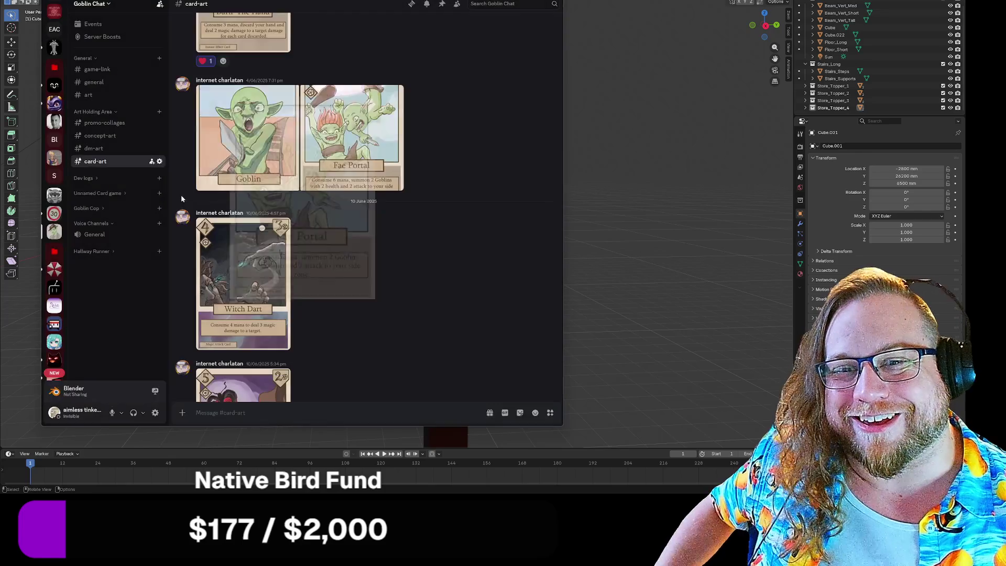
# Inspect the enlarged Goblin card image, then scroll through the feed
pyautogui.click(252, 136)
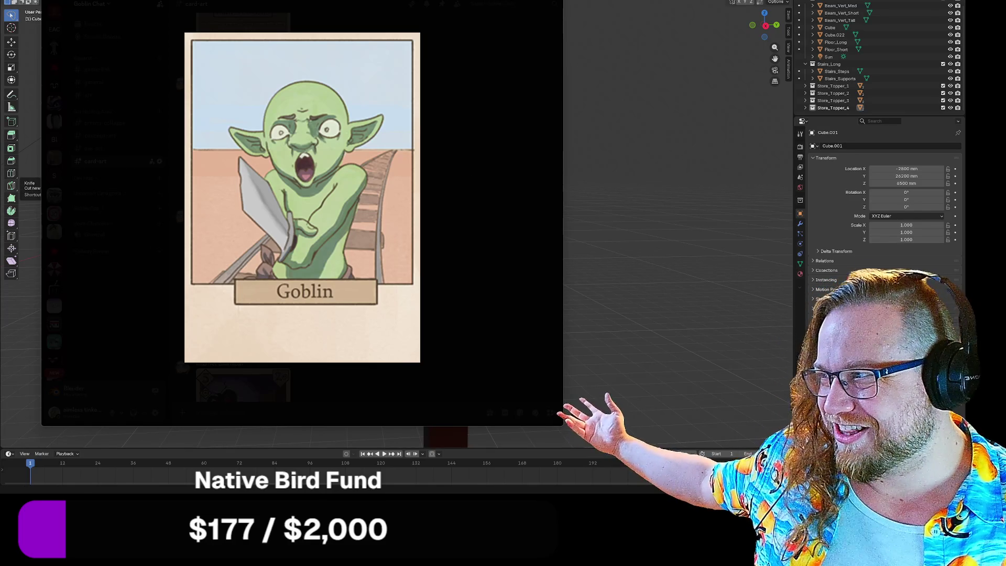
pyautogui.click(523, 20)
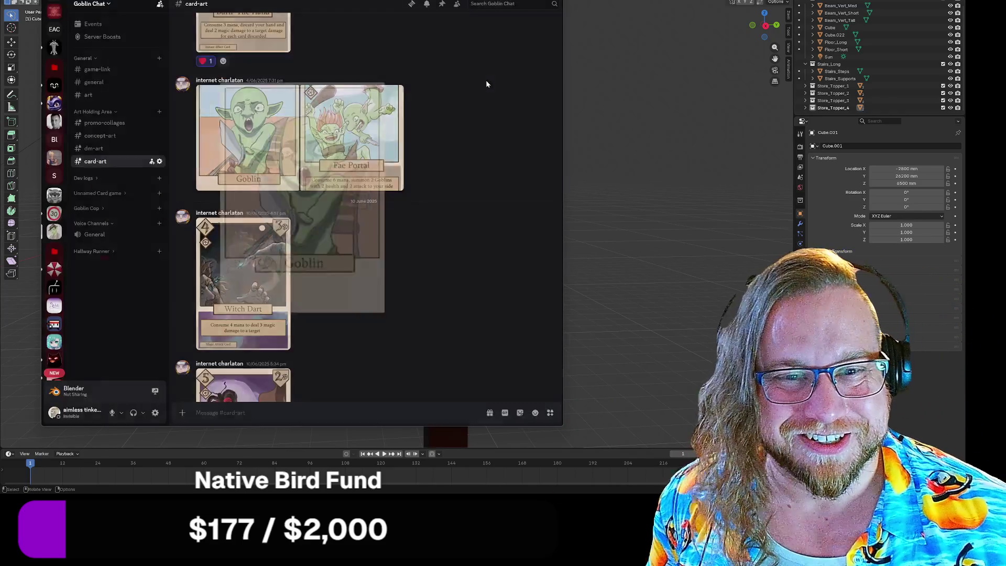
pyautogui.scroll(5, 458, 235)
pyautogui.scroll(6, 458, 237)
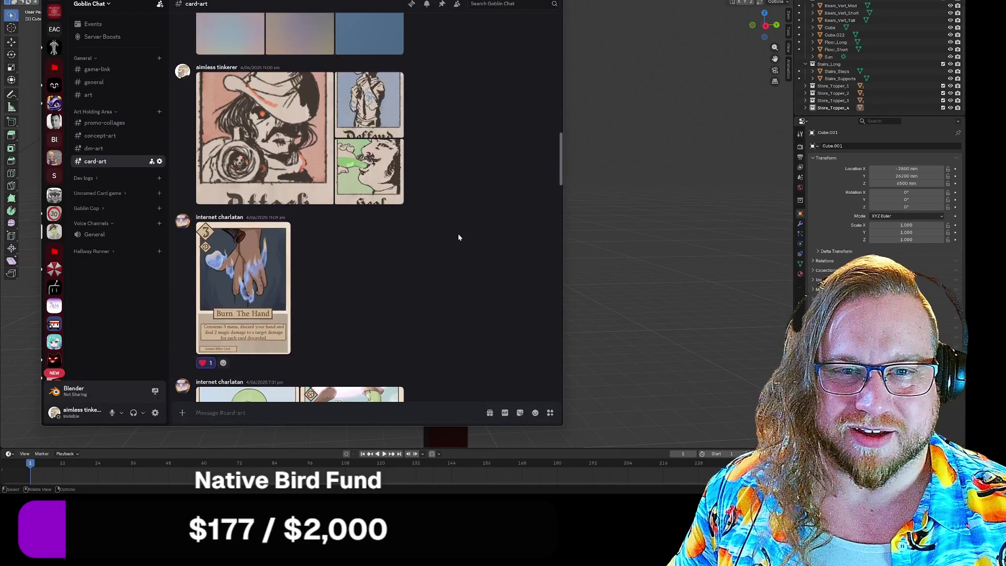
pyautogui.scroll(3, 458, 237)
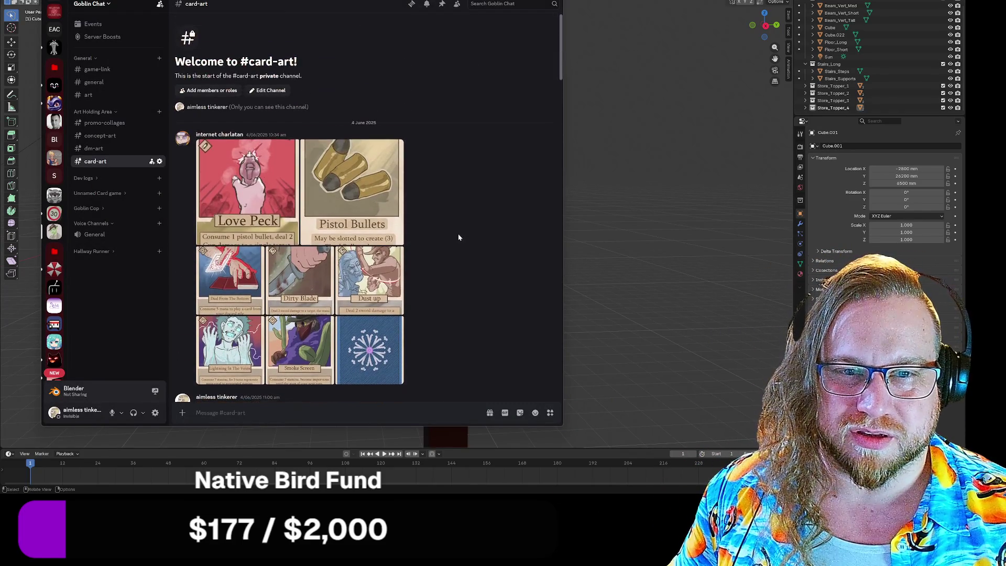
pyautogui.scroll(-5, 446, 236)
# View the Attack card at full size and the Defend card enlarged
pyautogui.click(269, 236)
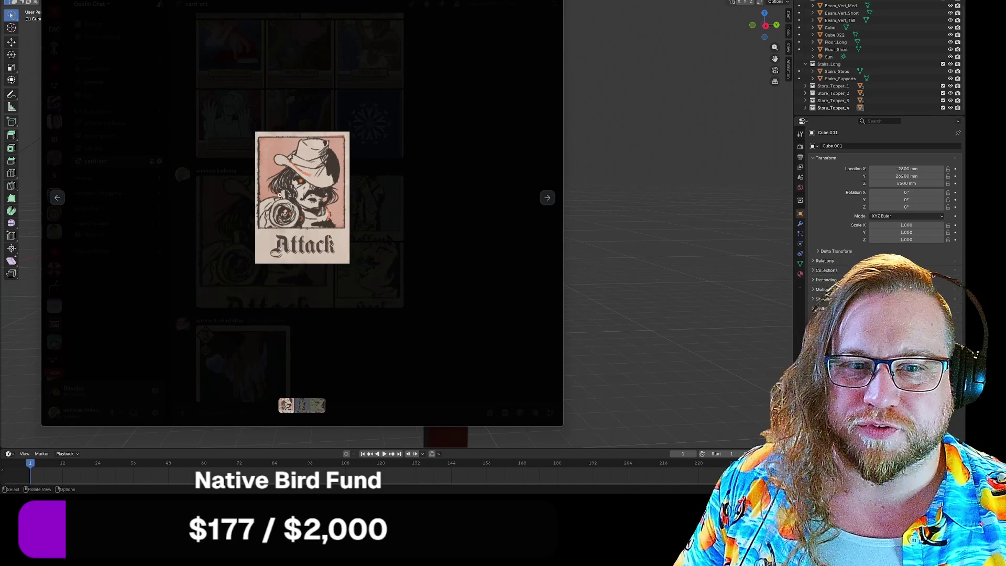
pyautogui.click(313, 203)
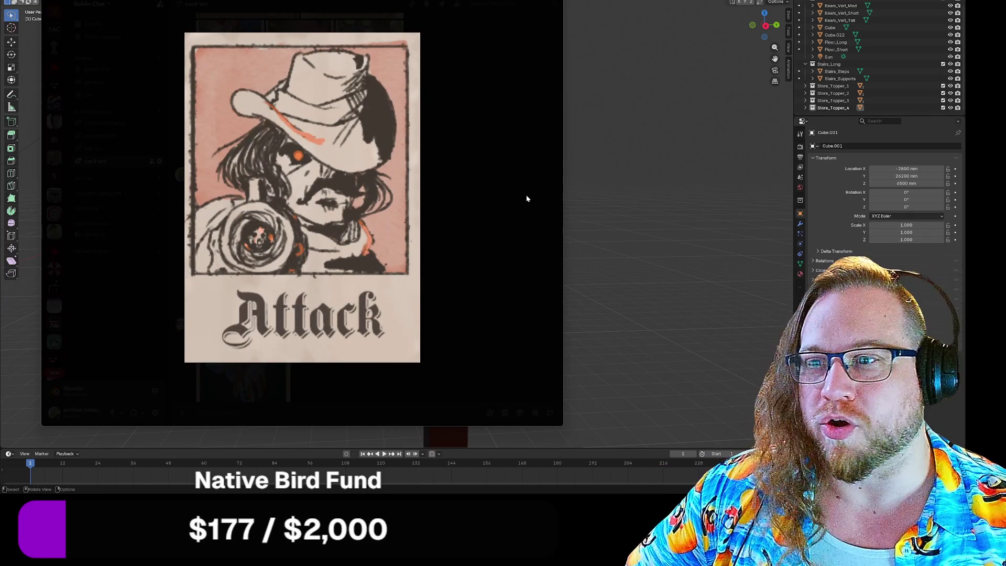
pyautogui.click(527, 199)
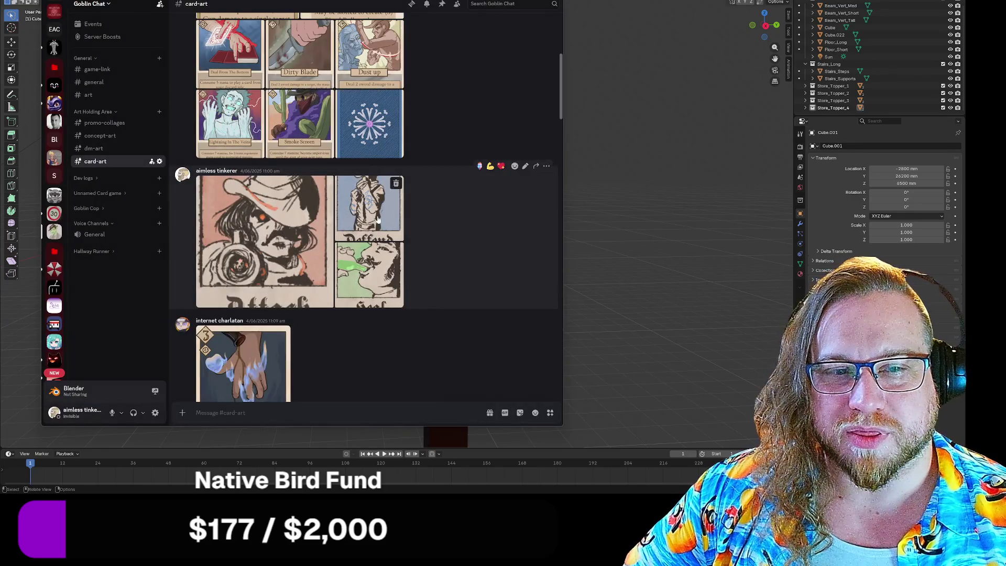
pyautogui.click(243, 375)
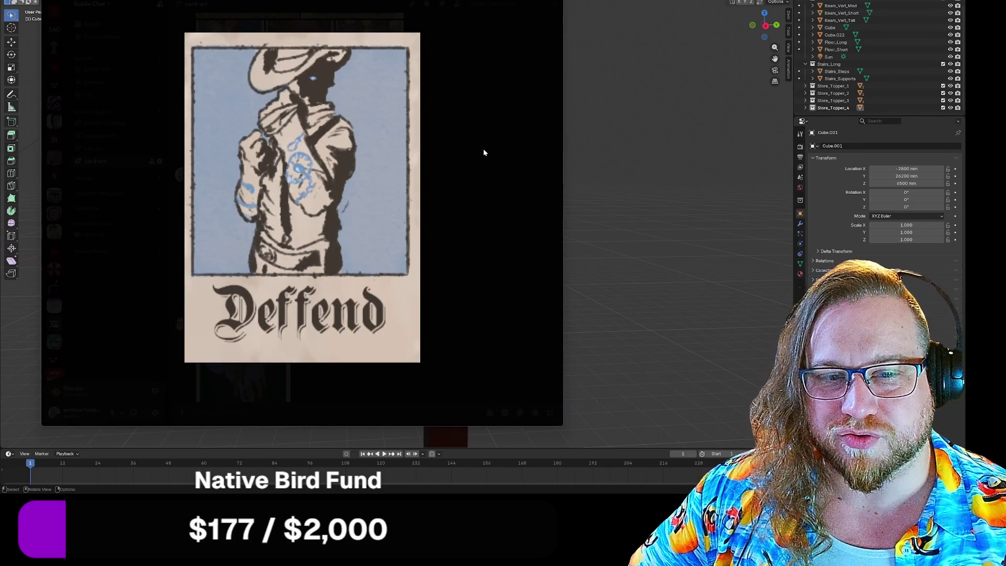
pyautogui.click(484, 152)
# View the Heal card at full size, then switch away from Discord back to Blender
pyautogui.click(370, 275)
pyautogui.click(305, 189)
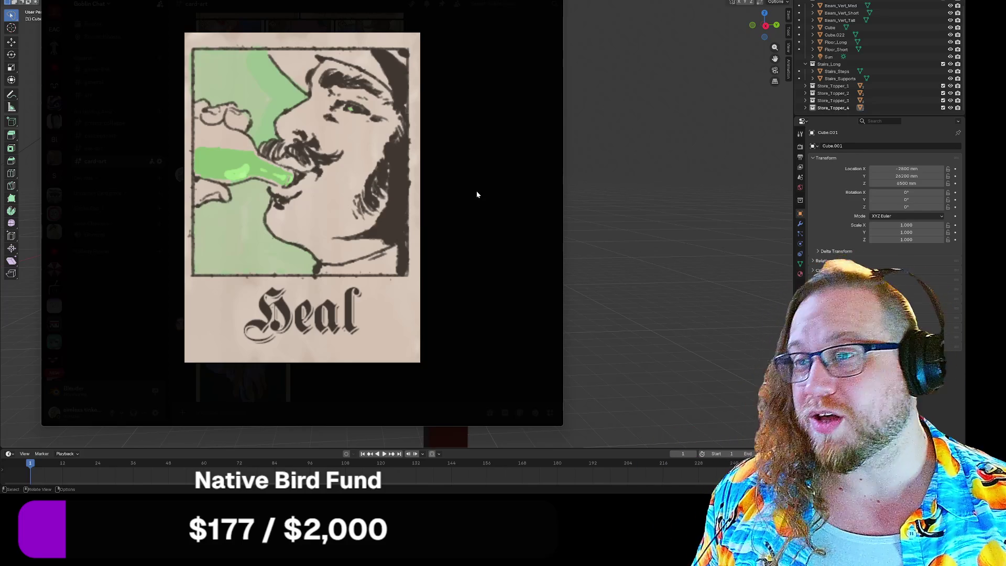
pyautogui.click(479, 193)
pyautogui.scroll(-6, 490, 181)
pyautogui.scroll(-5, 491, 179)
pyautogui.hotkey('alt', 'Tab')
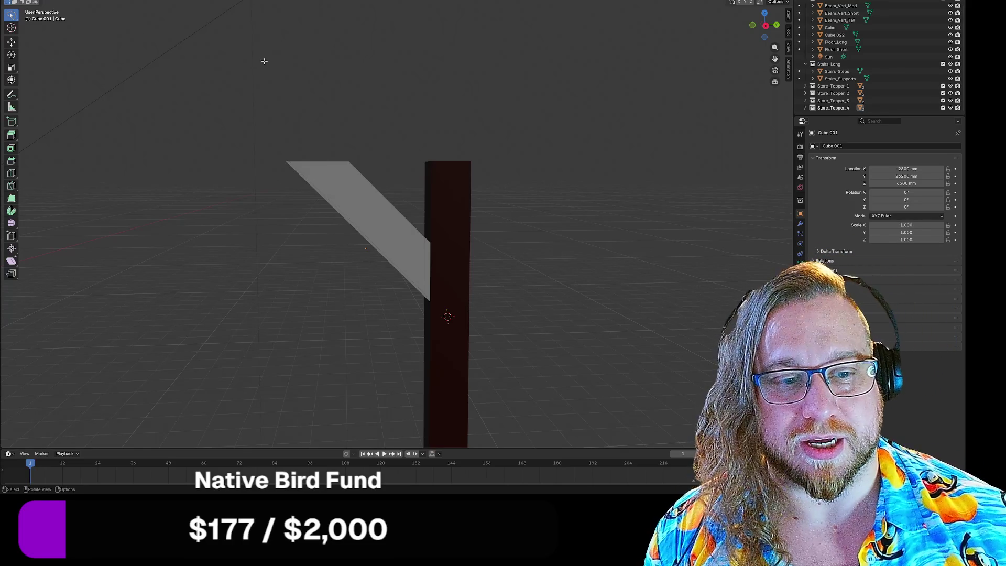
# Orbit around the post and brace and return to Object Mode
pyautogui.moveTo(309, 279)
pyautogui.mouseDown(button='middle')
pyautogui.moveTo(339, 290)
pyautogui.moveTo(361, 234)
pyautogui.mouseUp(button='middle')
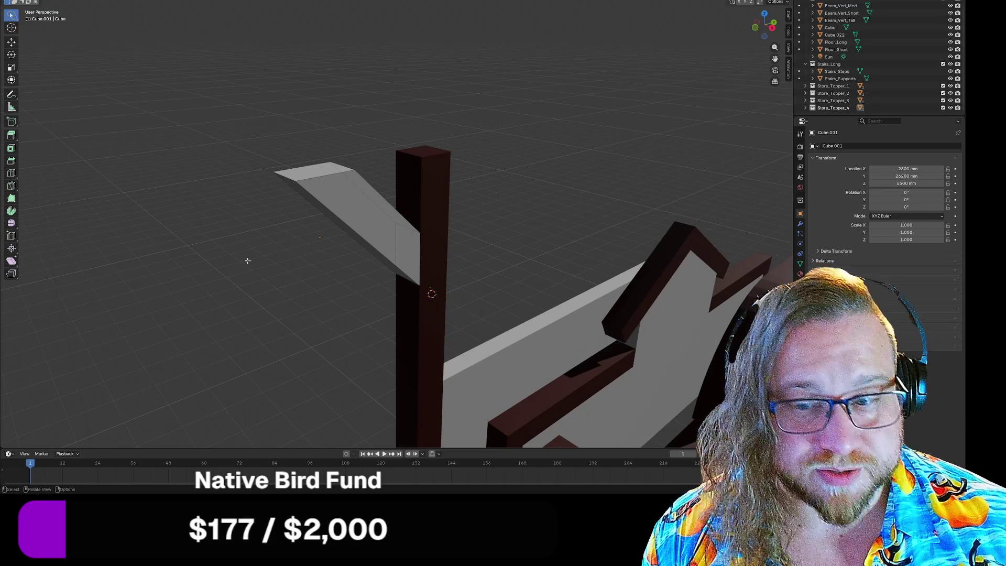
pyautogui.moveTo(316, 339); pyautogui.dragTo(299, 341, button='middle')
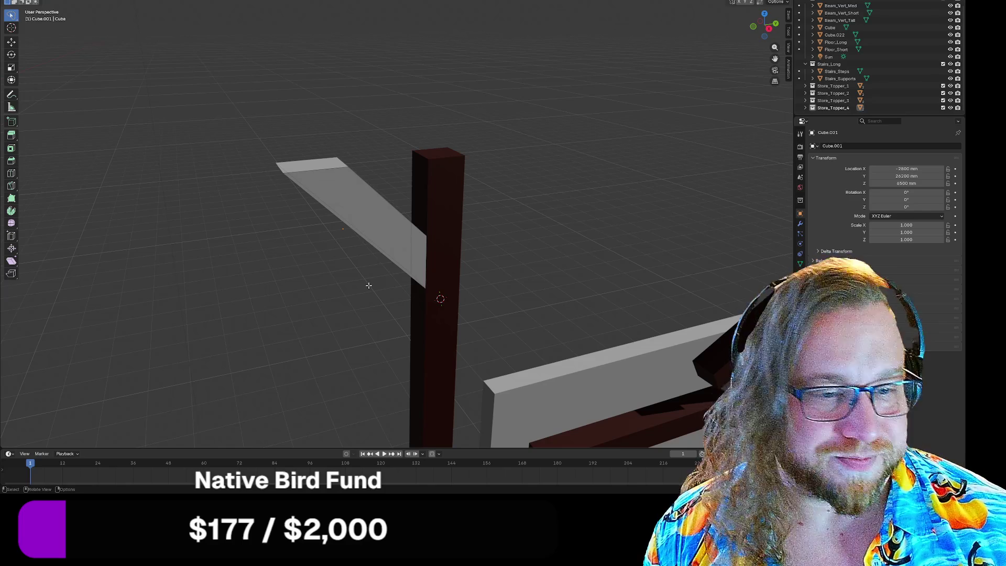
pyautogui.moveTo(368, 286)
pyautogui.mouseDown(button='middle')
pyautogui.moveTo(314, 313)
pyautogui.moveTo(333, 315)
pyautogui.mouseUp(button='middle')
pyautogui.press('Tab')
# Enter Edit Mode, cancel the Delete menu, then return to Object Mode and open the brace beam's context menu
pyautogui.moveTo(341, 212)
pyautogui.mouseDown(button='middle')
pyautogui.moveTo(297, 237)
pyautogui.moveTo(376, 191)
pyautogui.mouseUp(button='middle')
pyautogui.press('Tab')
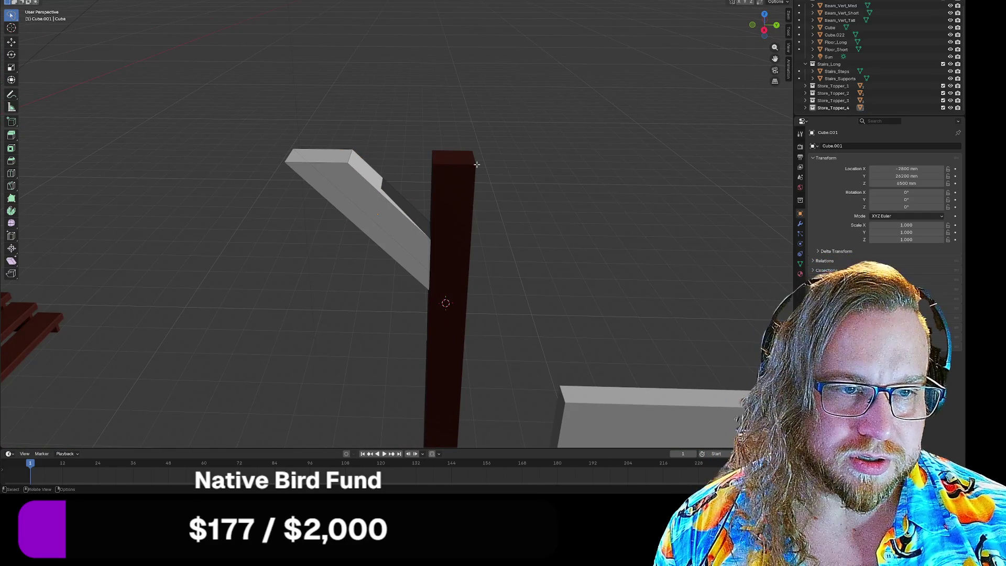
pyautogui.rightClick(488, 174)
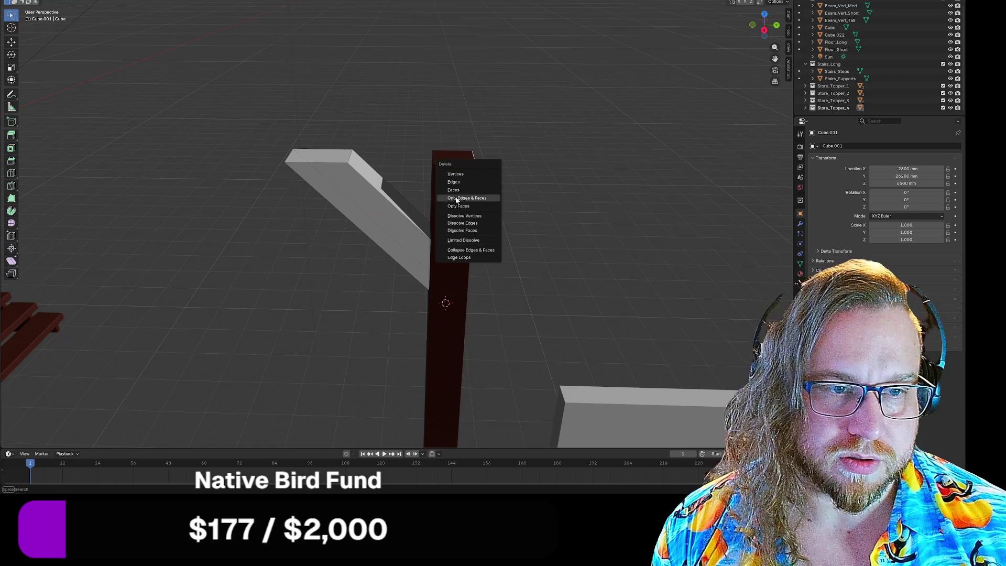
pyautogui.click(467, 183)
pyautogui.moveTo(490, 182); pyautogui.dragTo(510, 188, button='middle')
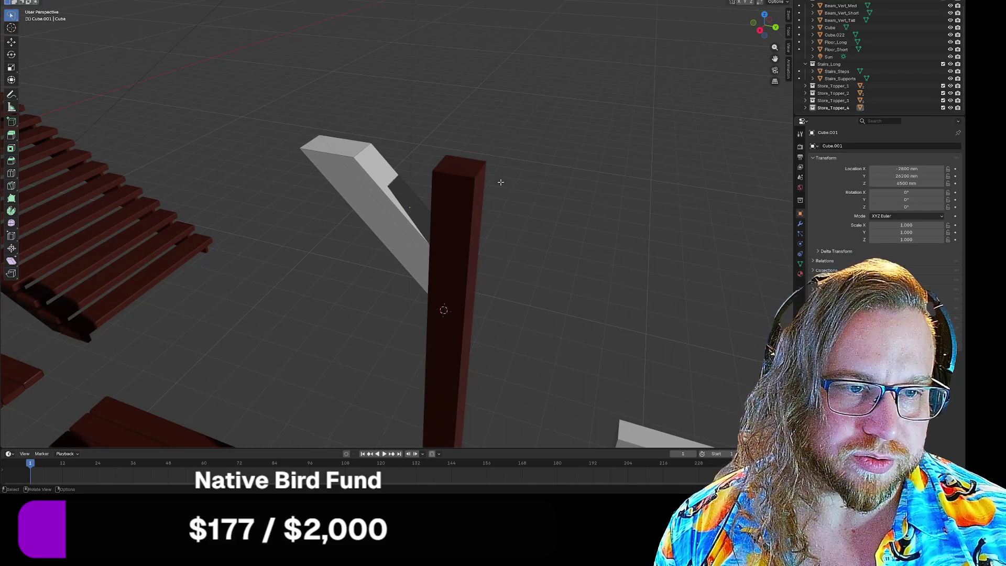
pyautogui.moveTo(579, 195)
pyautogui.mouseDown(button='middle')
pyautogui.moveTo(636, 180)
pyautogui.moveTo(606, 175)
pyautogui.moveTo(577, 204)
pyautogui.moveTo(504, 213)
pyautogui.mouseUp(button='middle')
pyautogui.press('Tab')
pyautogui.rightClick(381, 209)
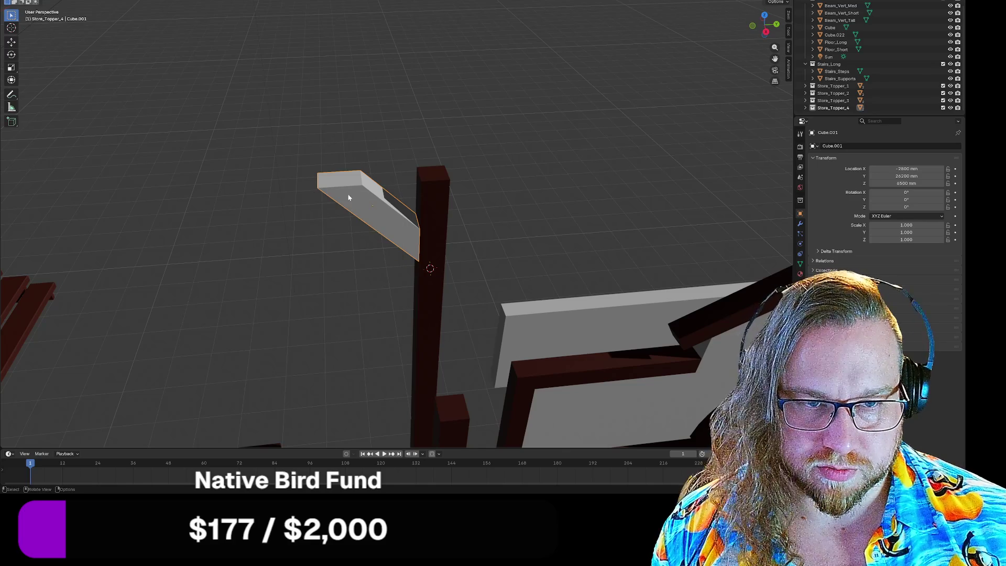
# Set the brace beam's origin to its geometry
pyautogui.rightClick(360, 201)
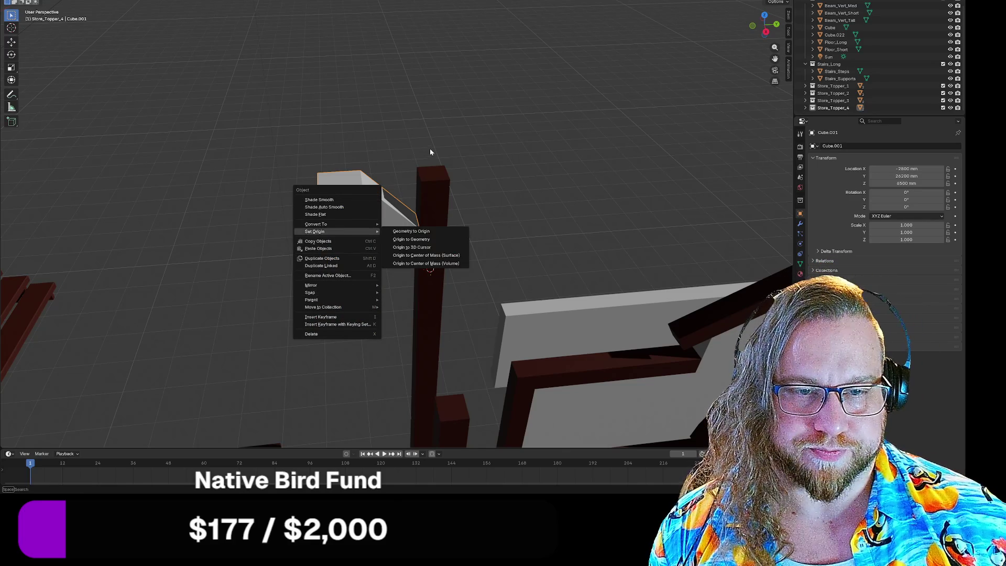
pyautogui.moveTo(344, 232)
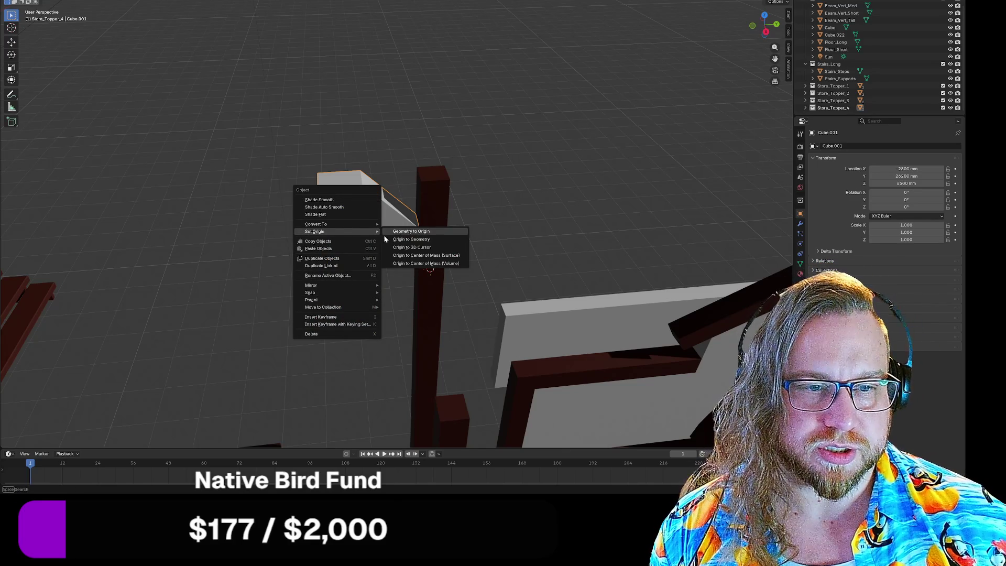
pyautogui.click(417, 239)
pyautogui.moveTo(388, 234)
pyautogui.mouseDown(button='middle')
pyautogui.moveTo(486, 225)
pyautogui.moveTo(498, 246)
pyautogui.moveTo(411, 234)
pyautogui.moveTo(385, 244)
pyautogui.moveTo(493, 231)
pyautogui.moveTo(443, 266)
pyautogui.moveTo(579, 267)
pyautogui.moveTo(442, 272)
pyautogui.moveTo(403, 240)
pyautogui.moveTo(411, 191)
pyautogui.moveTo(404, 228)
pyautogui.mouseUp(button='middle')
pyautogui.moveTo(400, 280)
pyautogui.mouseDown(button='middle')
pyautogui.moveTo(440, 283)
pyautogui.moveTo(389, 264)
pyautogui.mouseUp(button='middle')
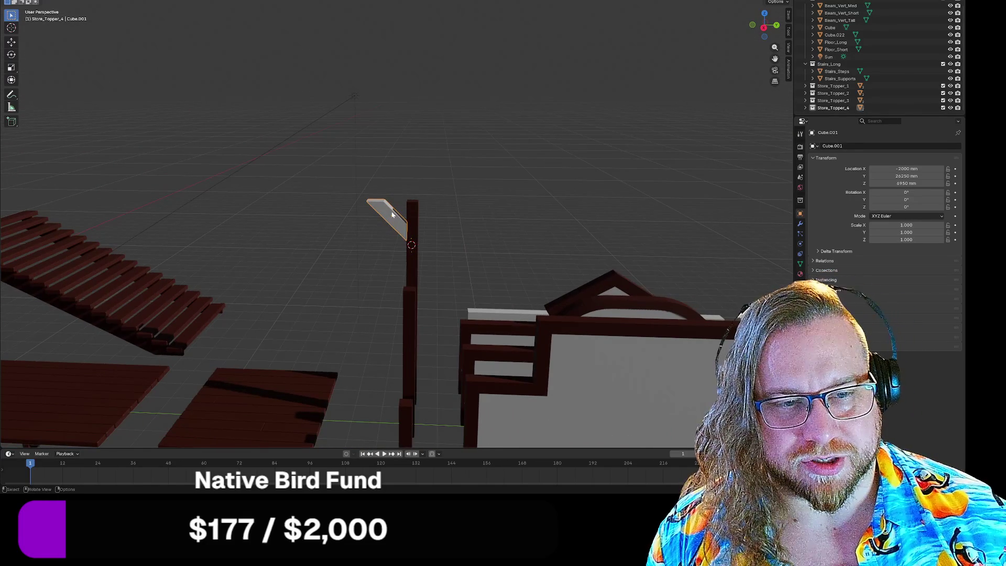
# Lower the brace beam along Z to a height of 860.39 mm
pyautogui.press('g')
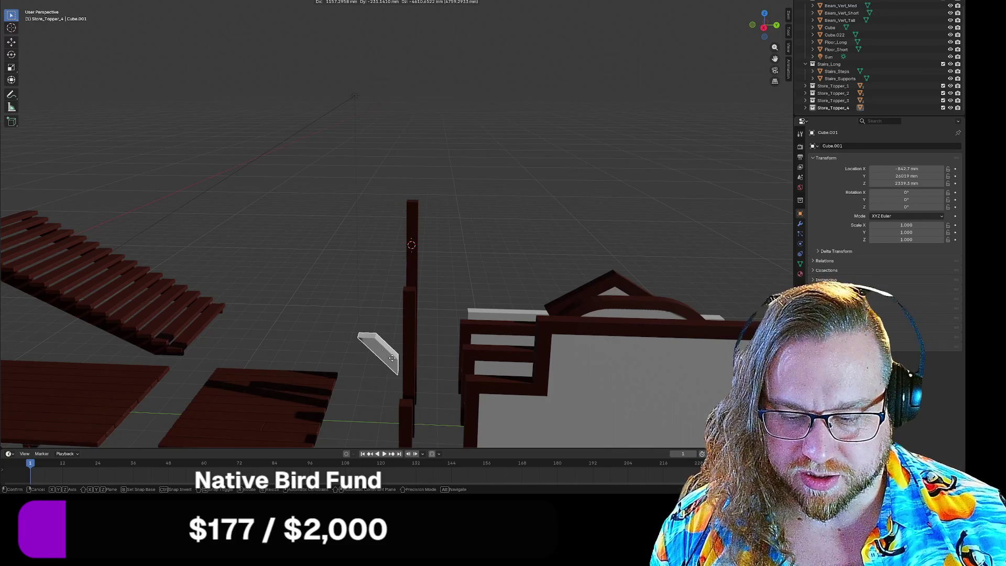
pyautogui.press('z')
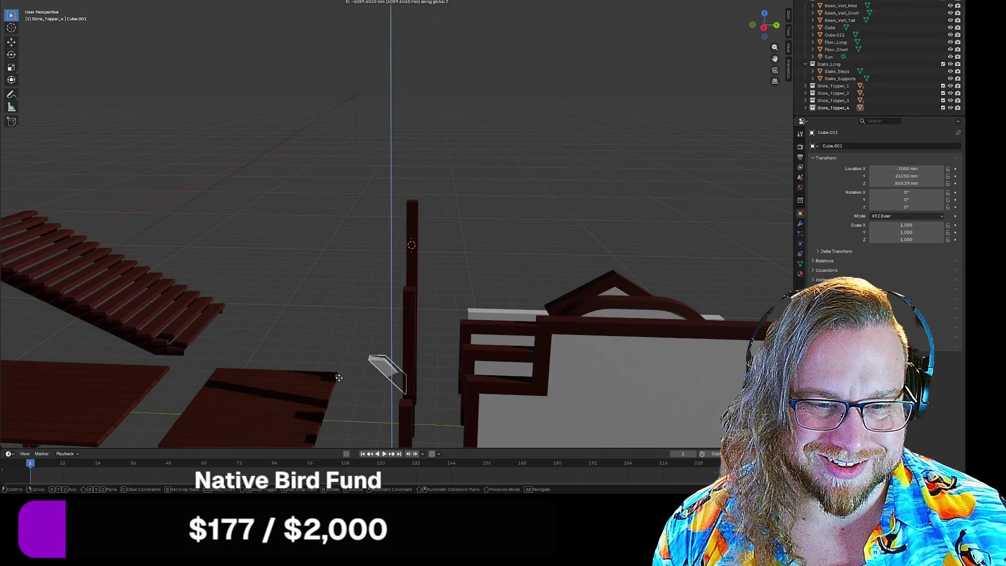
pyautogui.click(341, 378)
pyautogui.moveTo(341, 380)
pyautogui.mouseDown(button='middle')
pyautogui.moveTo(380, 359)
pyautogui.moveTo(386, 385)
pyautogui.moveTo(437, 427)
pyautogui.moveTo(553, 411)
pyautogui.moveTo(366, 420)
pyautogui.moveTo(369, 382)
pyautogui.moveTo(377, 391)
pyautogui.moveTo(388, 348)
pyautogui.mouseUp(button='middle')
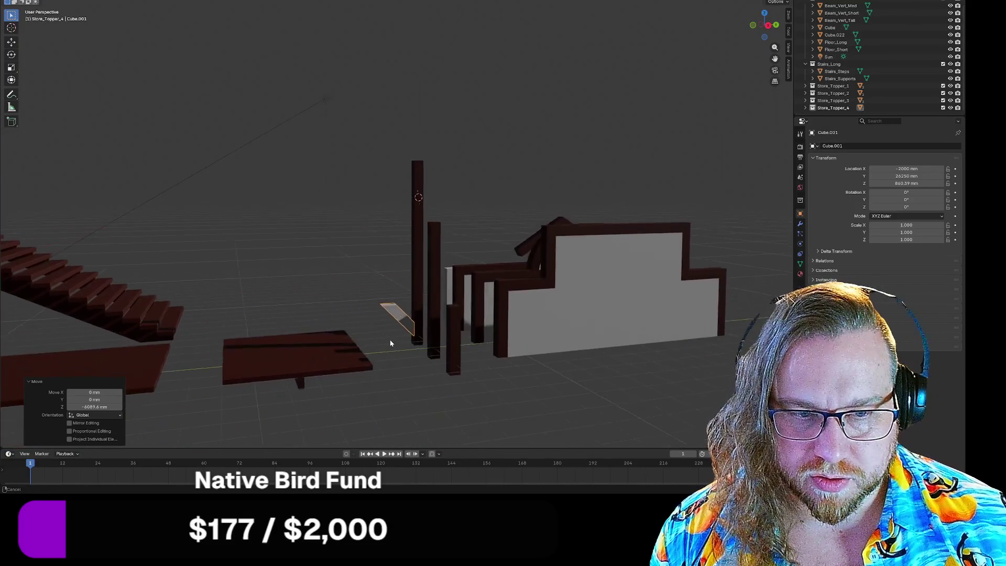
pyautogui.scroll(3, 399, 308)
pyautogui.moveTo(399, 307)
pyautogui.mouseDown(button='middle')
pyautogui.moveTo(395, 337)
pyautogui.moveTo(479, 341)
pyautogui.moveTo(372, 341)
pyautogui.moveTo(358, 370)
pyautogui.moveTo(387, 332)
pyautogui.moveTo(377, 335)
pyautogui.mouseUp(button='middle')
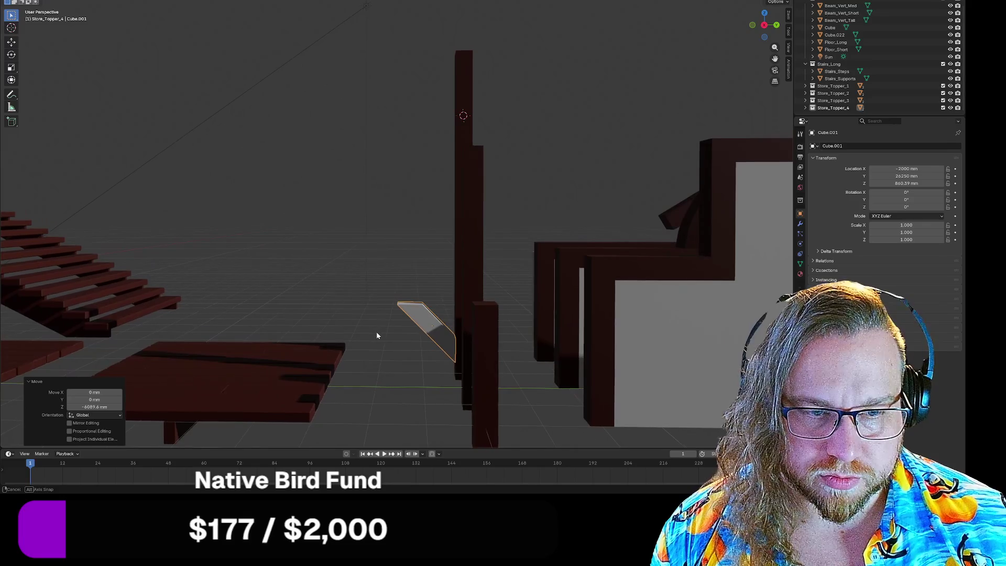
# Move the brace beam 750 mm along Y, to Y 25500
pyautogui.press('g')
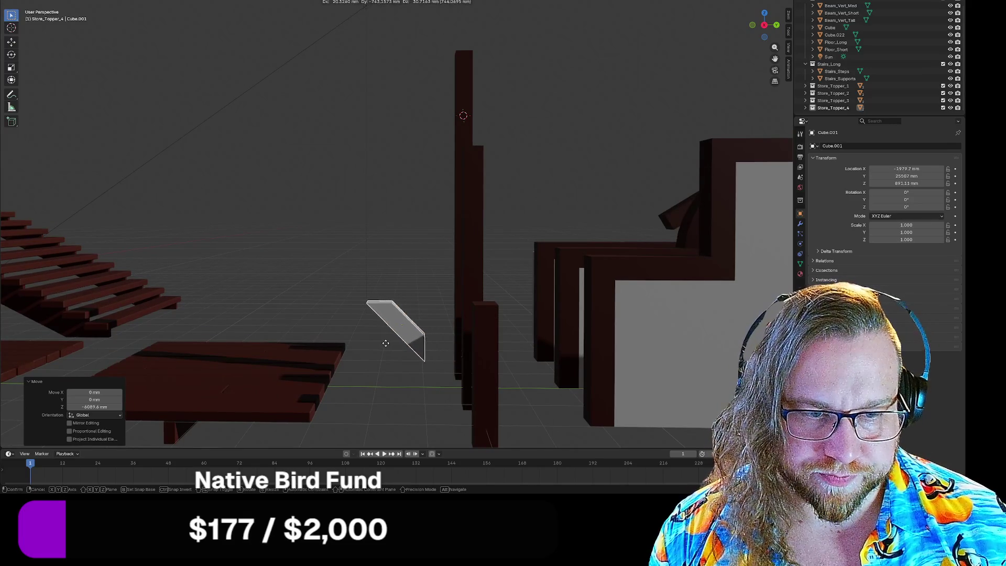
pyautogui.press('y')
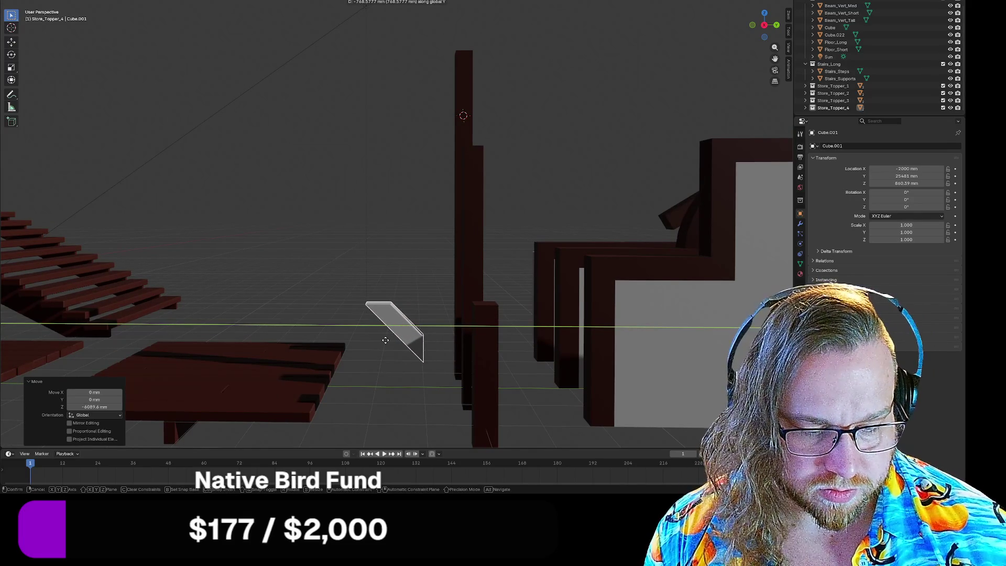
pyautogui.write('750')
pyautogui.press('Return')
pyautogui.moveTo(385, 376)
pyautogui.mouseDown(button='middle')
pyautogui.moveTo(366, 328)
pyautogui.moveTo(393, 353)
pyautogui.moveTo(455, 358)
pyautogui.moveTo(365, 359)
pyautogui.moveTo(368, 344)
pyautogui.mouseUp(button='middle')
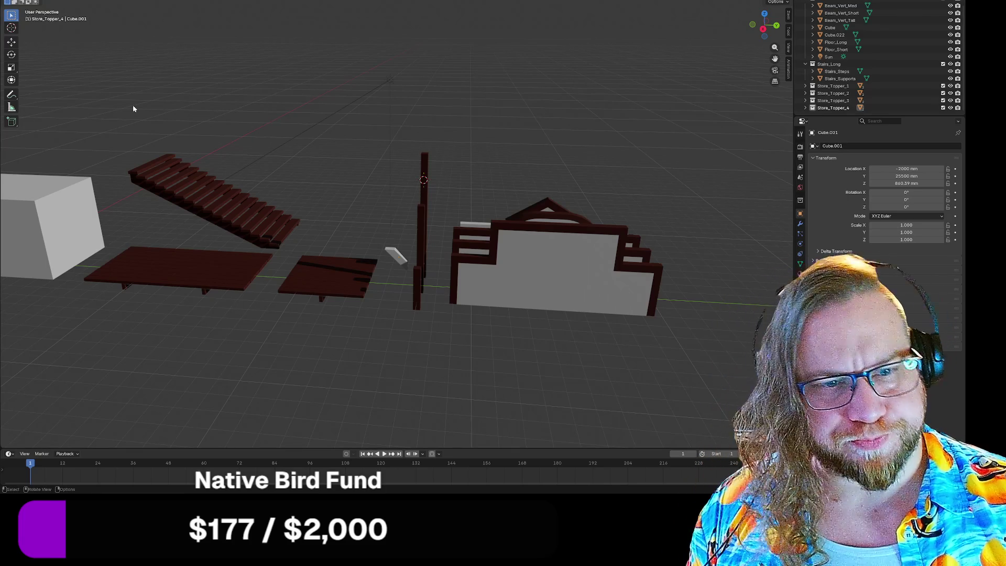
# Assign the existing Wood material to the small white brace beam
pyautogui.scroll(-2, 371, 149)
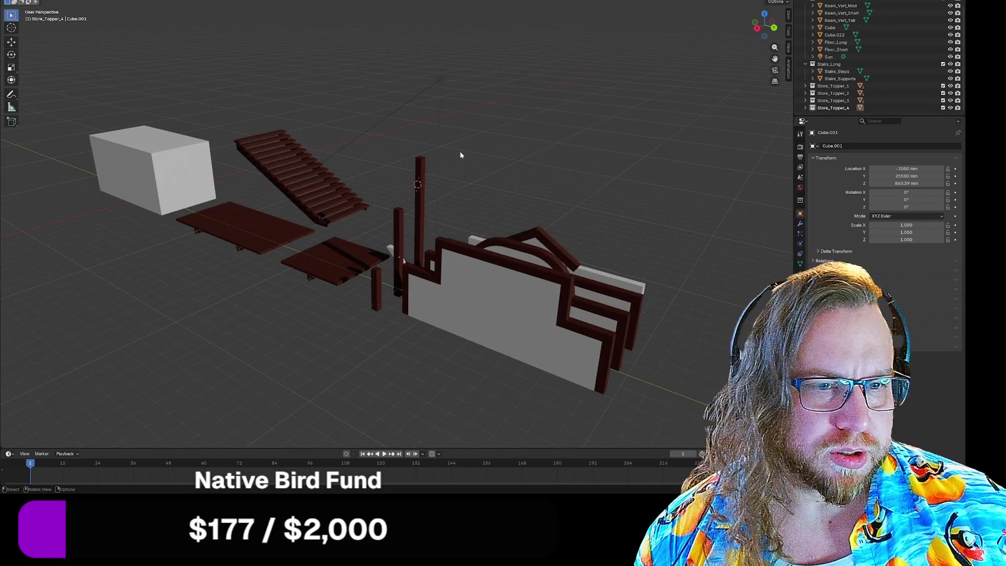
pyautogui.scroll(-2, 524, 165)
pyautogui.moveTo(555, 173); pyautogui.dragTo(580, 176, button='middle')
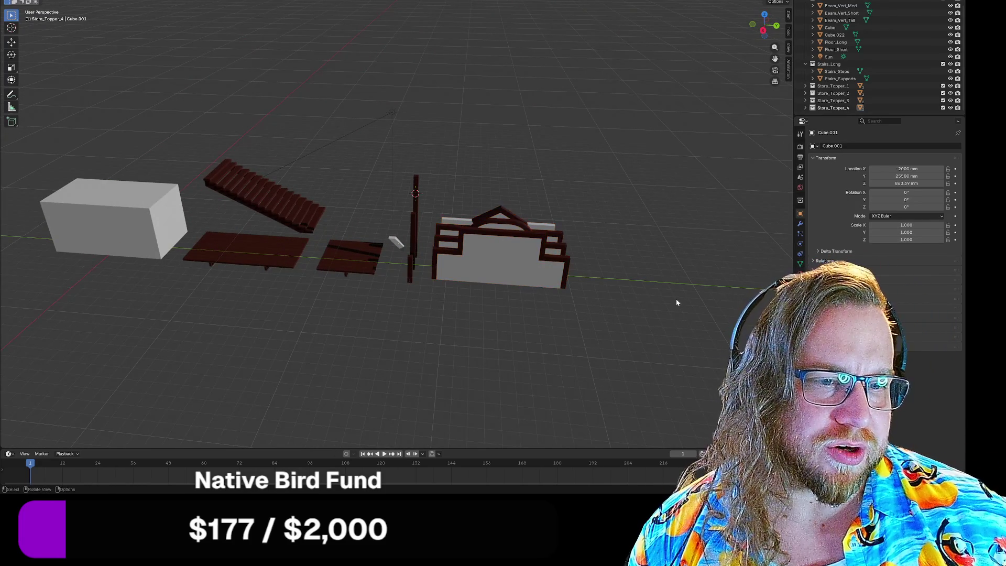
pyautogui.click(806, 64)
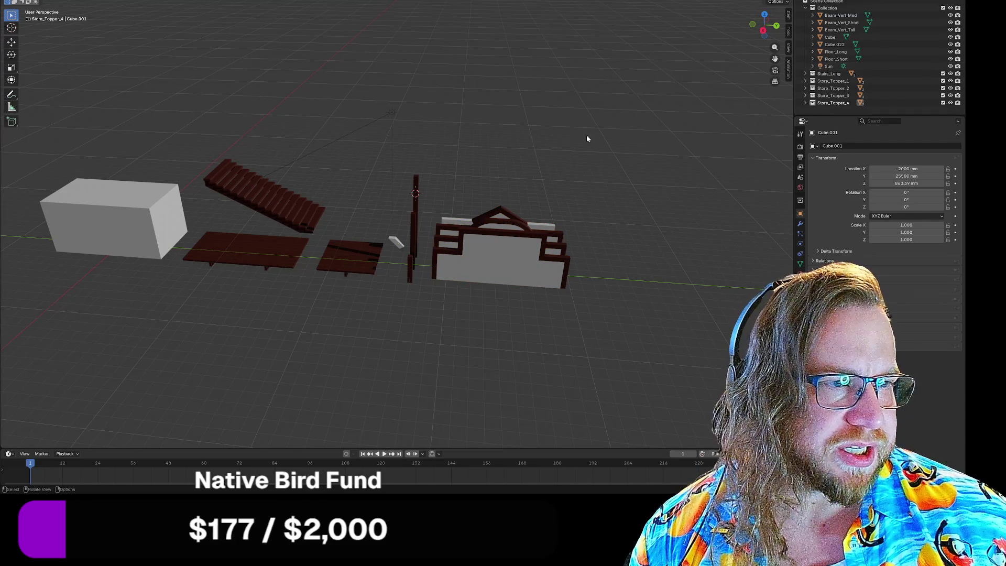
pyautogui.click(396, 242)
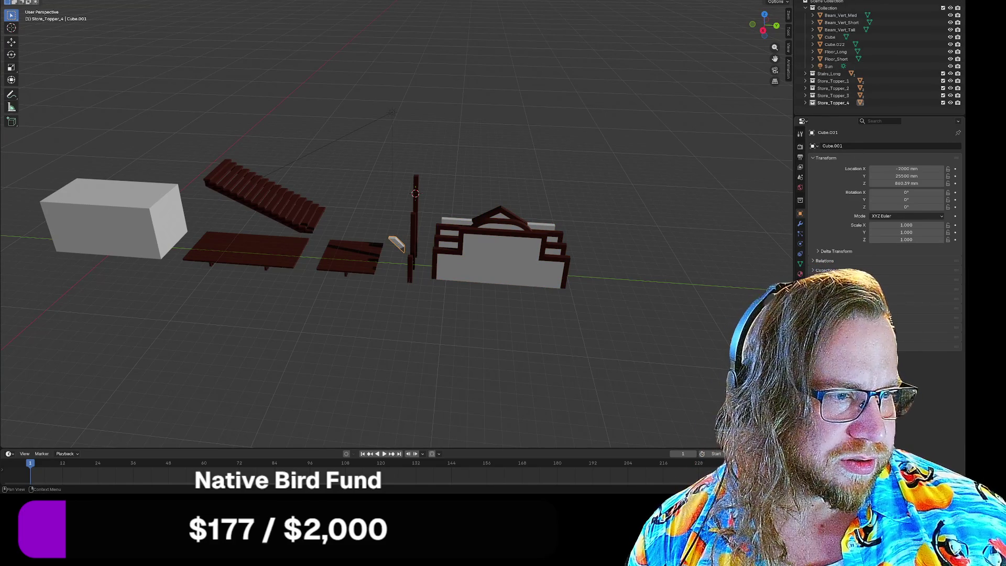
pyautogui.click(800, 274)
pyautogui.click(814, 184)
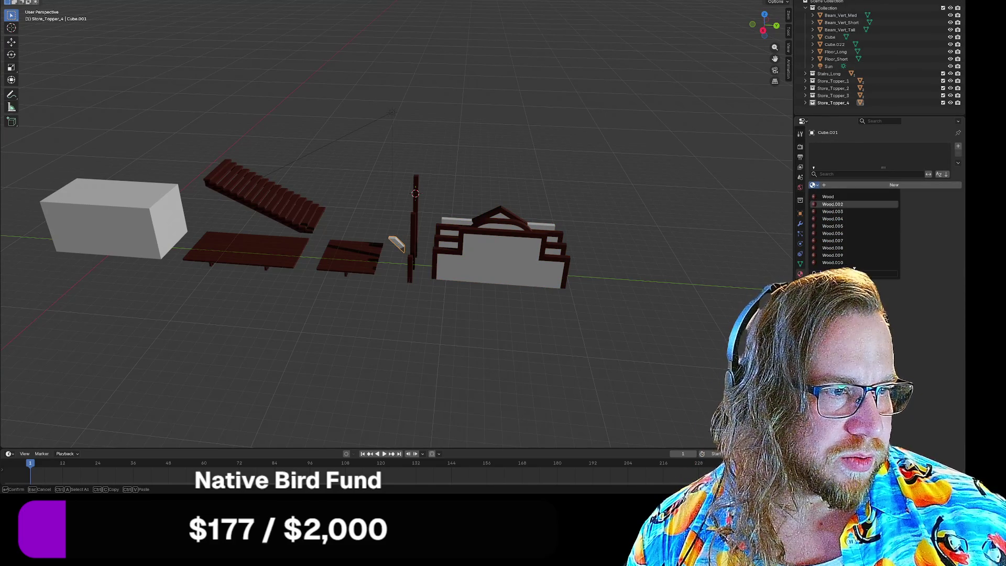
pyautogui.click(829, 197)
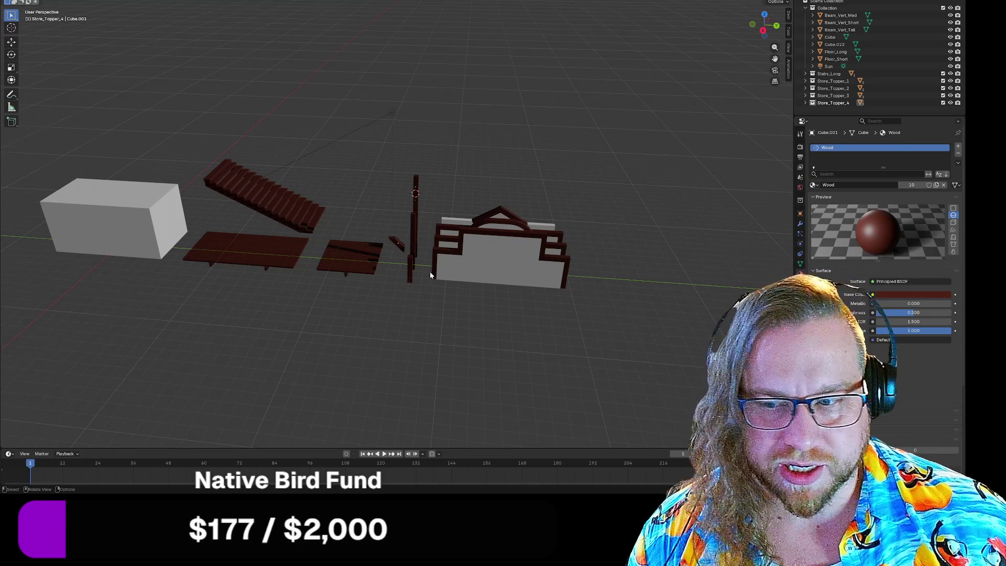
# Select the first store topper's framed wall and pull back for a wider view
pyautogui.scroll(10, 430, 271)
pyautogui.moveTo(404, 294)
pyautogui.mouseDown(button='middle')
pyautogui.moveTo(411, 262)
pyautogui.moveTo(422, 281)
pyautogui.moveTo(374, 261)
pyautogui.moveTo(409, 330)
pyautogui.moveTo(434, 237)
pyautogui.moveTo(467, 234)
pyautogui.moveTo(476, 223)
pyautogui.mouseUp(button='middle')
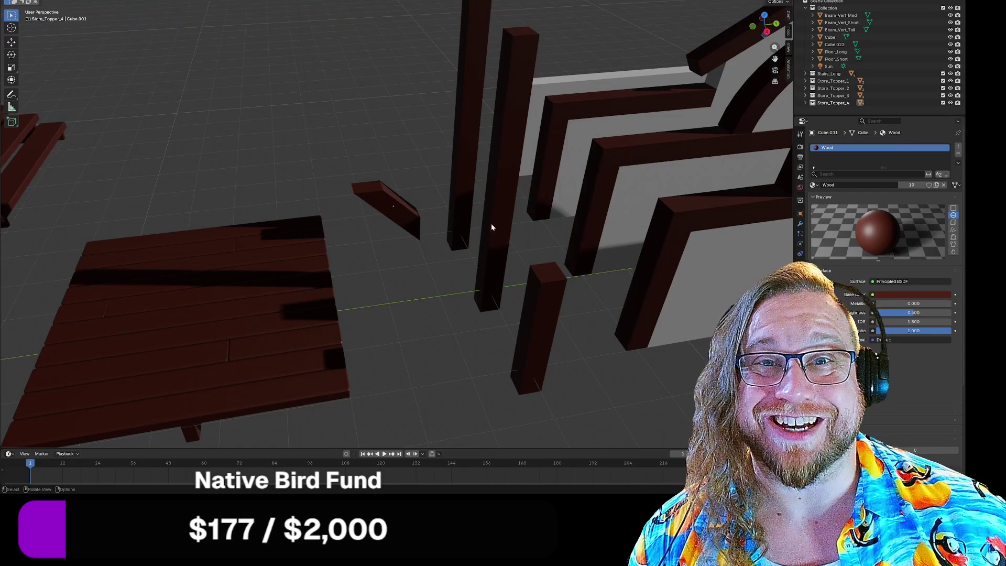
pyautogui.moveTo(512, 253)
pyautogui.mouseDown(button='middle')
pyautogui.moveTo(456, 229)
pyautogui.moveTo(253, 293)
pyautogui.moveTo(456, 256)
pyautogui.moveTo(443, 279)
pyautogui.moveTo(514, 243)
pyautogui.moveTo(503, 228)
pyautogui.moveTo(546, 225)
pyautogui.moveTo(505, 222)
pyautogui.moveTo(522, 228)
pyautogui.mouseUp(button='middle')
pyautogui.click(523, 229)
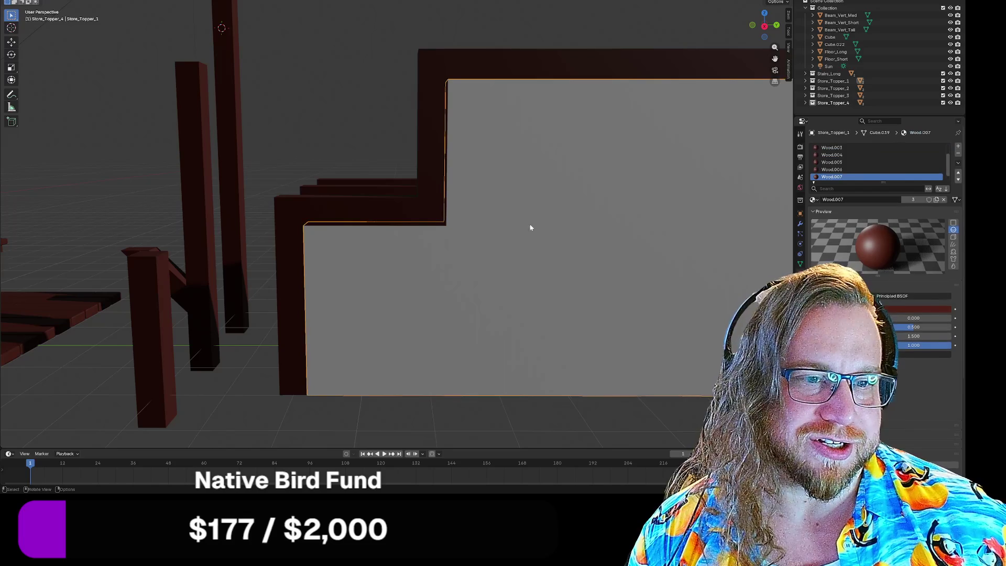
pyautogui.scroll(-5, 611, 135)
pyautogui.moveTo(611, 134)
pyautogui.mouseDown(button='middle')
pyautogui.moveTo(564, 135)
pyautogui.moveTo(570, 141)
pyautogui.mouseUp(button='middle')
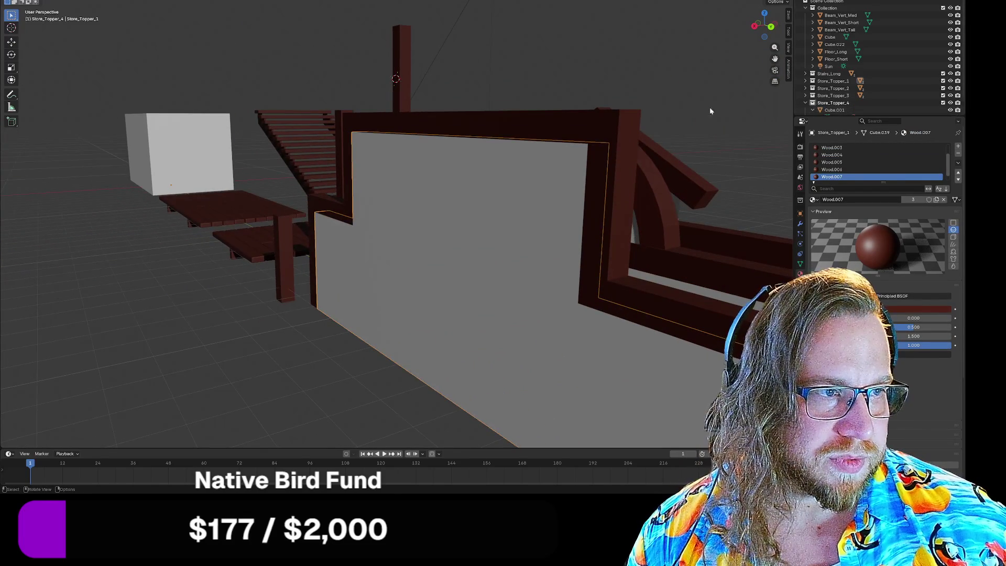
pyautogui.scroll(-5, 536, 100)
pyautogui.moveTo(537, 101)
pyautogui.mouseDown(button='middle')
pyautogui.moveTo(519, 194)
pyautogui.moveTo(588, 206)
pyautogui.moveTo(461, 222)
pyautogui.moveTo(550, 223)
pyautogui.moveTo(434, 224)
pyautogui.mouseUp(button='middle')
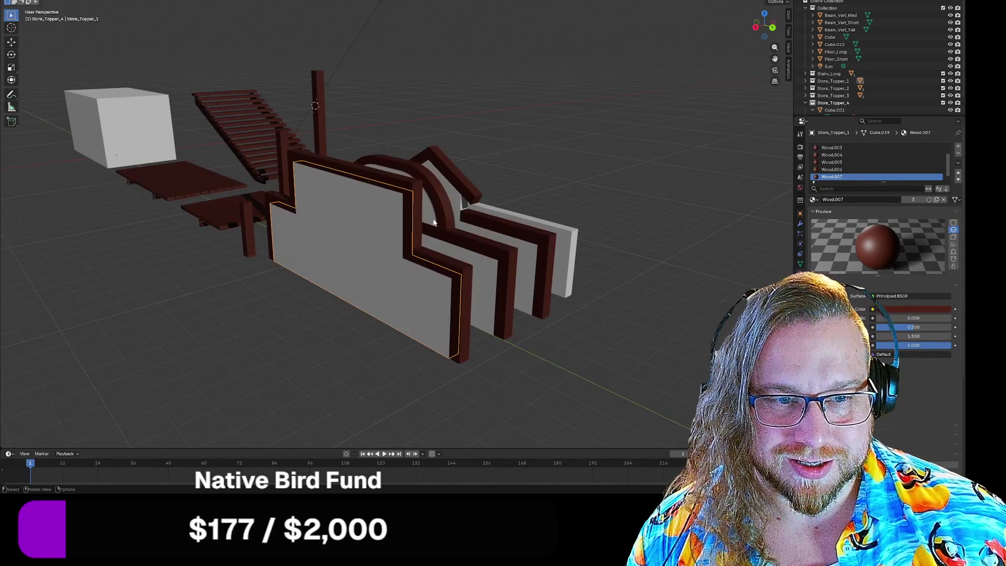
pyautogui.scroll(2, 431, 218)
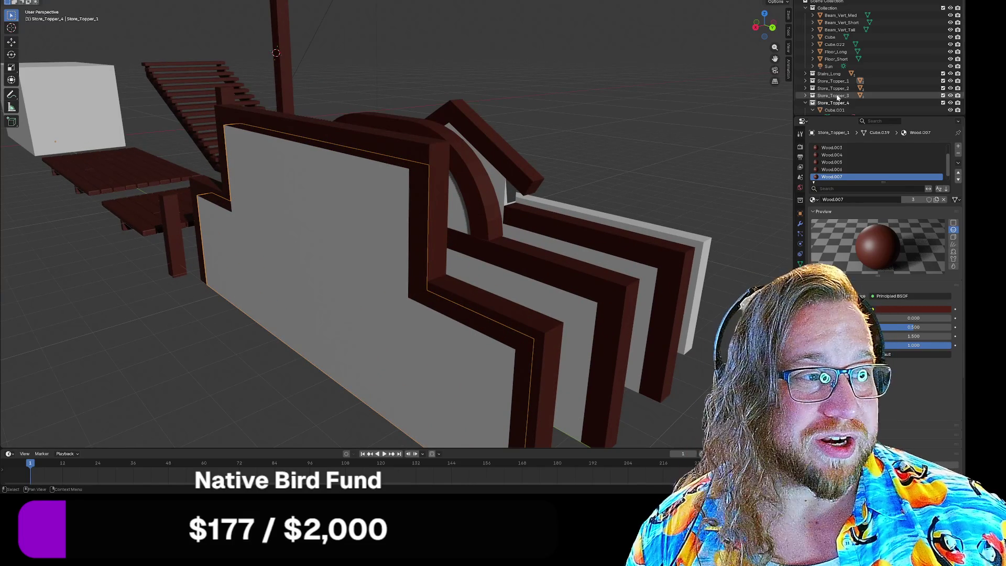
pyautogui.scroll(-2, 833, 95)
# Check the materials of Cube.007 and Cube.001, then expand Store_Topper_1 and select its wall
pyautogui.click(813, 93)
pyautogui.click(814, 108)
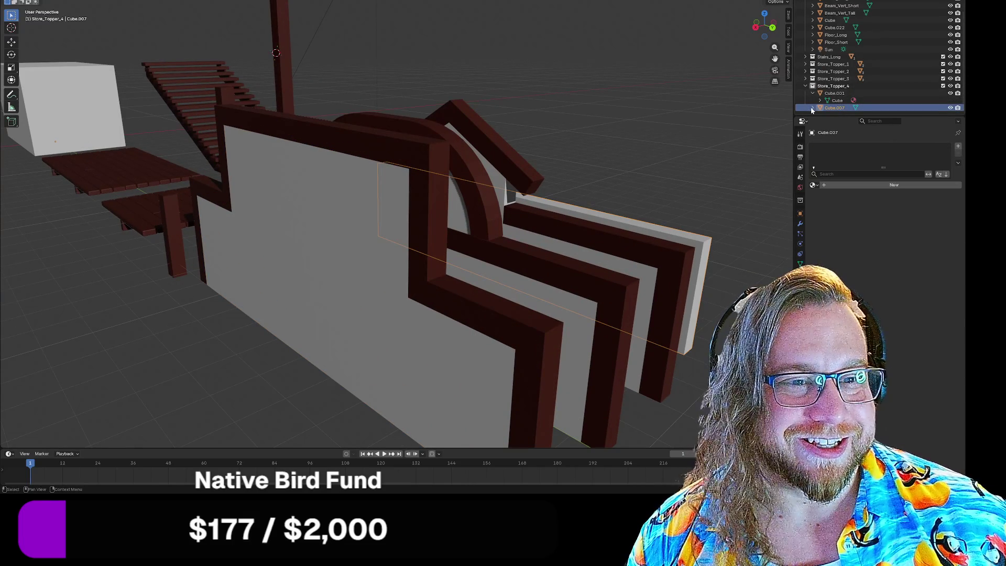
pyautogui.scroll(-1, 834, 103)
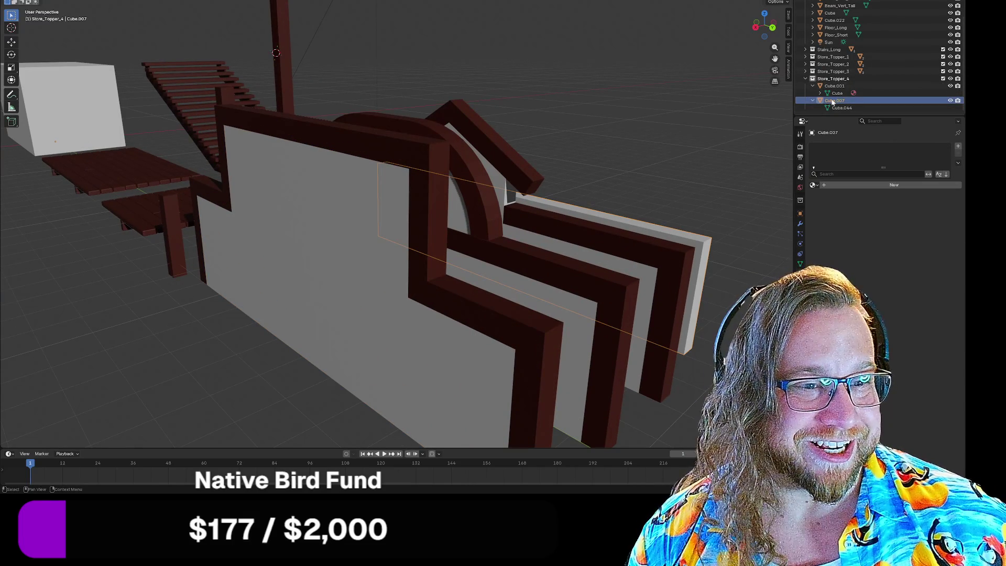
pyautogui.click(830, 87)
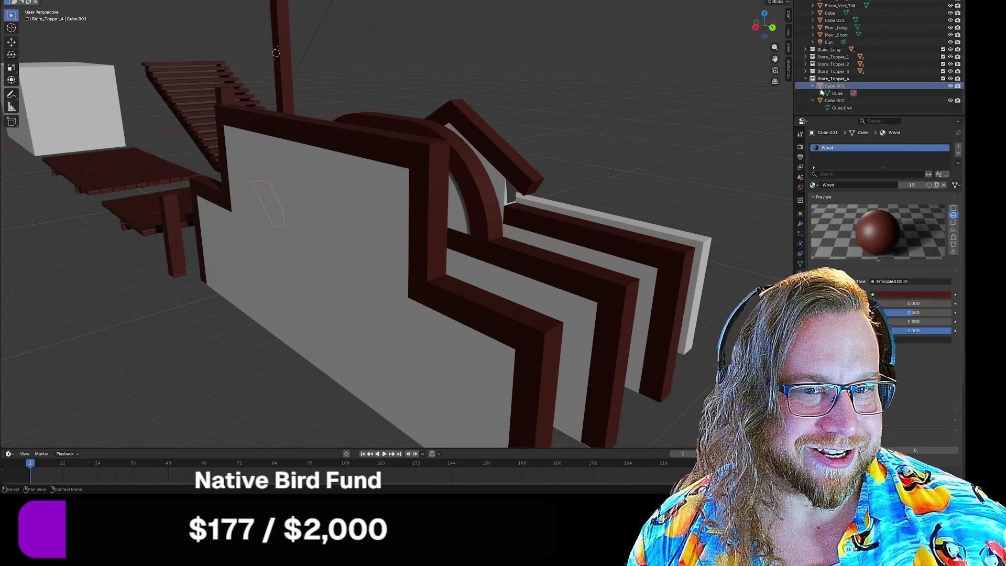
pyautogui.moveTo(594, 139)
pyautogui.mouseDown(button='middle')
pyautogui.moveTo(632, 135)
pyautogui.moveTo(625, 140)
pyautogui.mouseUp(button='middle')
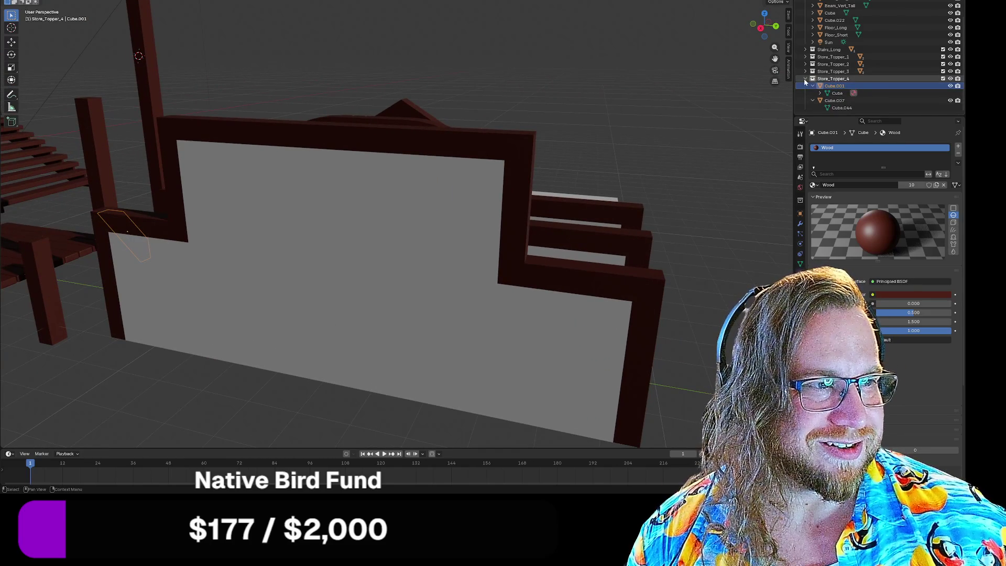
pyautogui.click(805, 57)
pyautogui.click(839, 64)
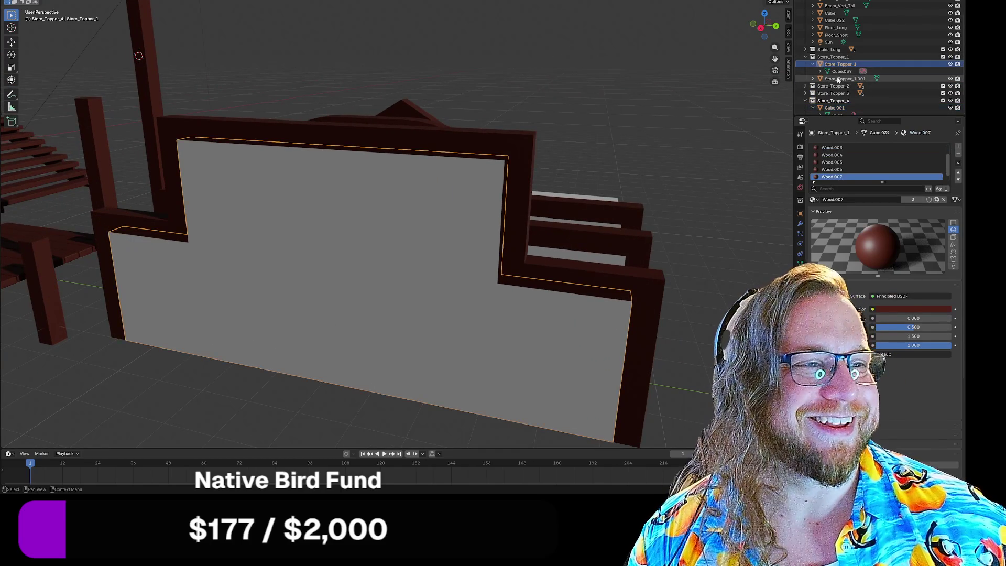
# Select Store_Topper_1.001, enter Edit Mode, select all its geometry and start a Ctrl+B bevel
pyautogui.click(839, 79)
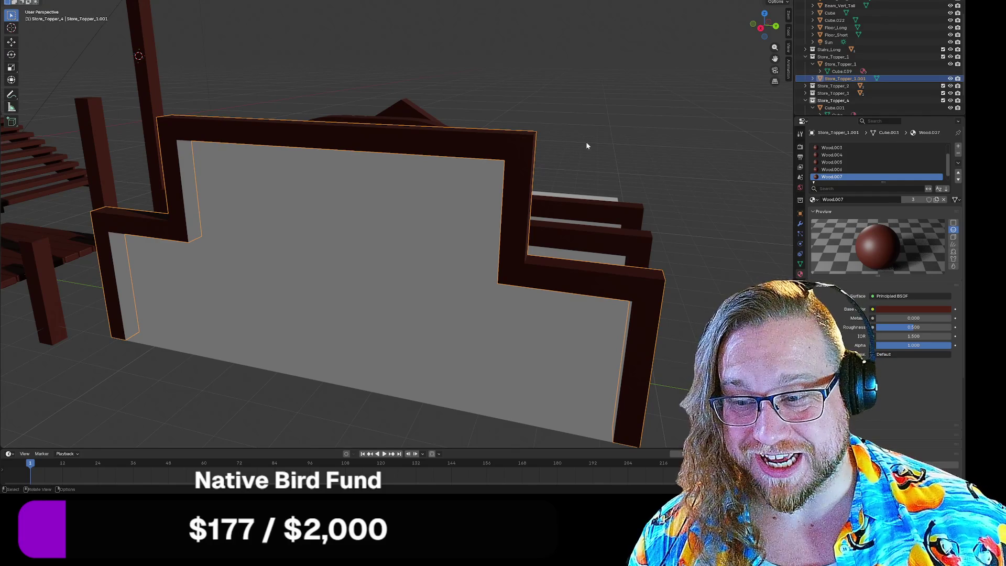
pyautogui.press('Tab')
pyautogui.moveTo(767, 105)
pyautogui.mouseDown(button='middle')
pyautogui.moveTo(624, 150)
pyautogui.moveTo(627, 134)
pyautogui.mouseUp(button='middle')
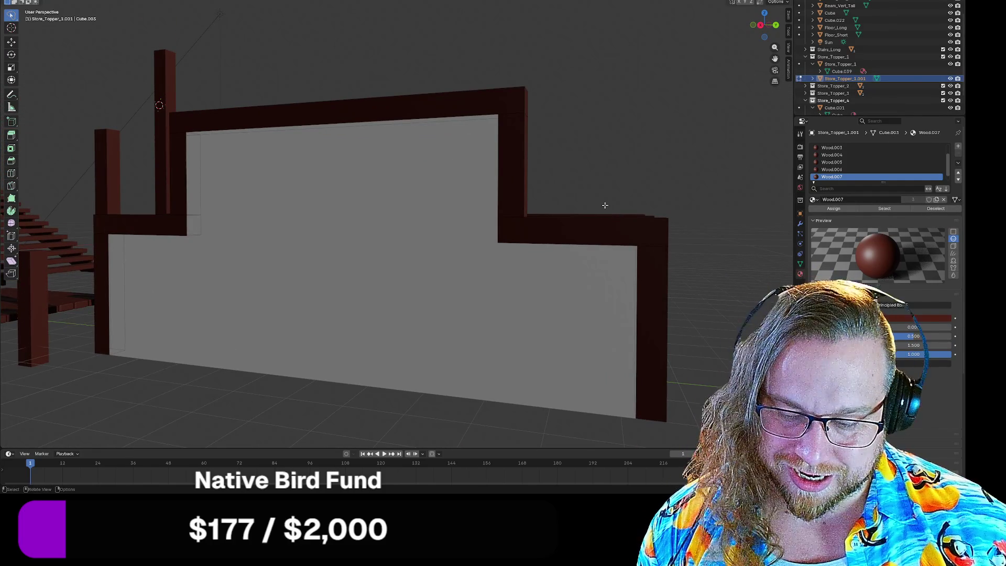
pyautogui.press('a')
pyautogui.moveTo(631, 194); pyautogui.dragTo(637, 181, button='middle')
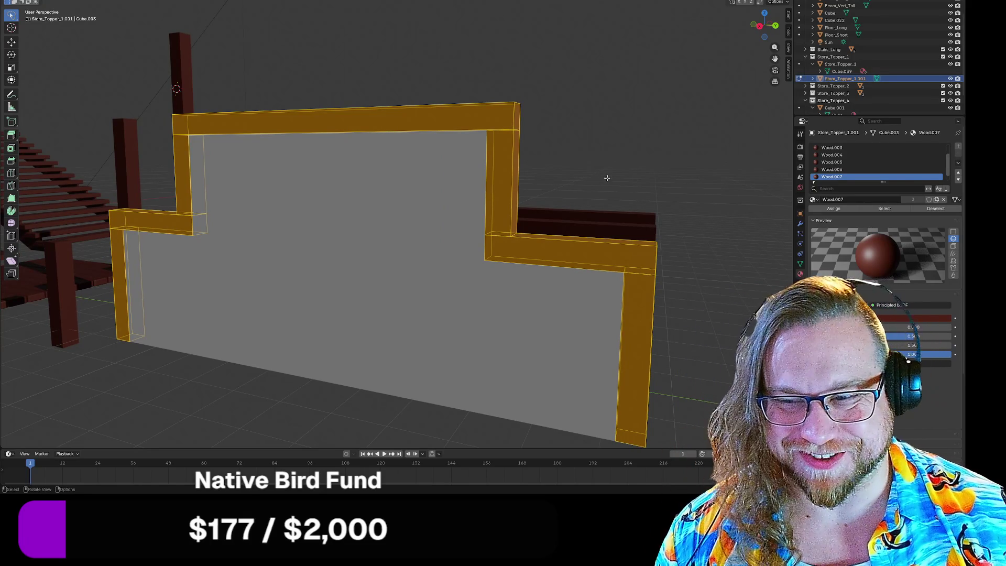
pyautogui.moveTo(577, 163); pyautogui.dragTo(580, 165, button='middle')
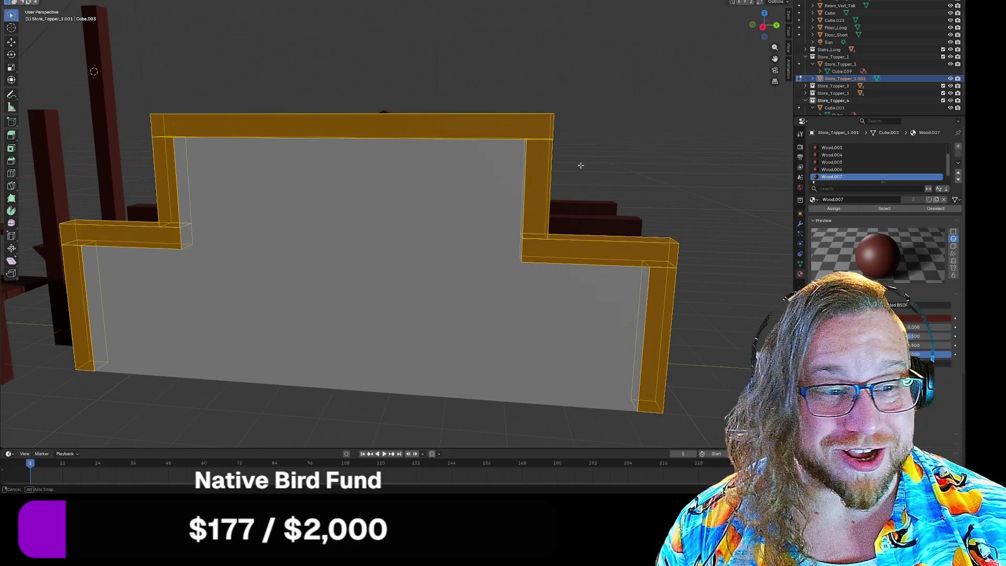
pyautogui.hotkey('ctrl', 'b')
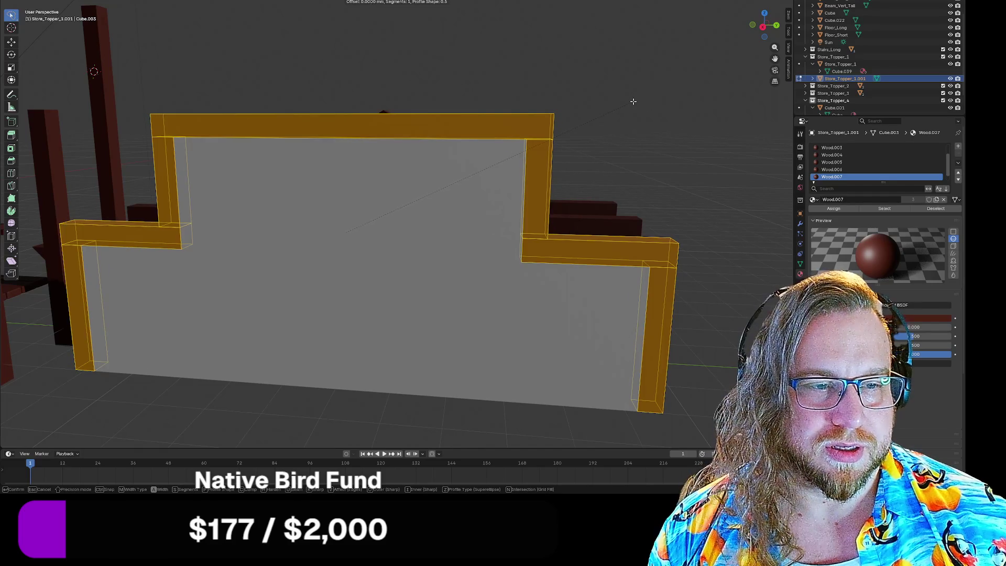
# Confirm the bevel and set its width to 20 mm
pyautogui.click(520, 201)
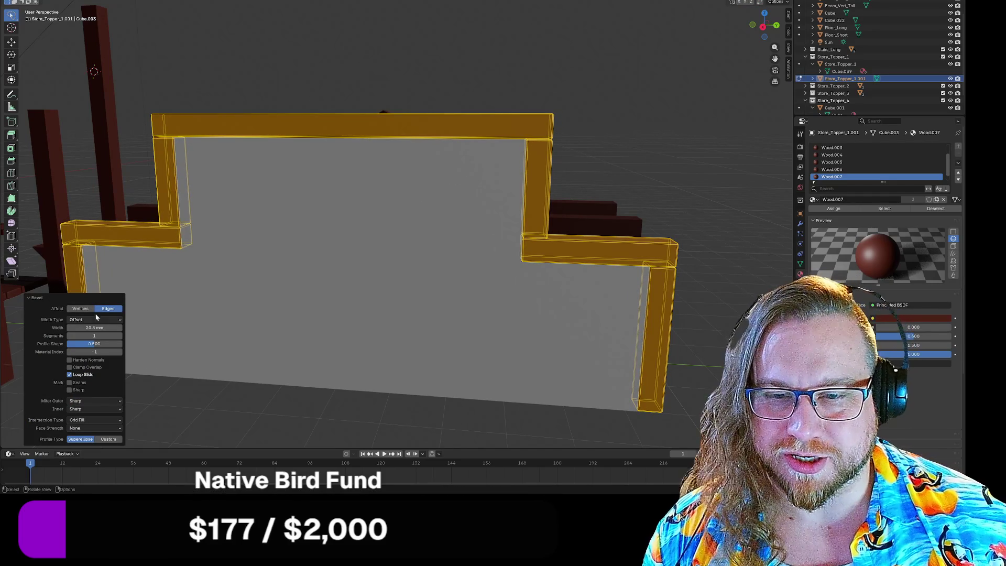
pyautogui.click(96, 328)
pyautogui.write('20')
pyautogui.press('Return')
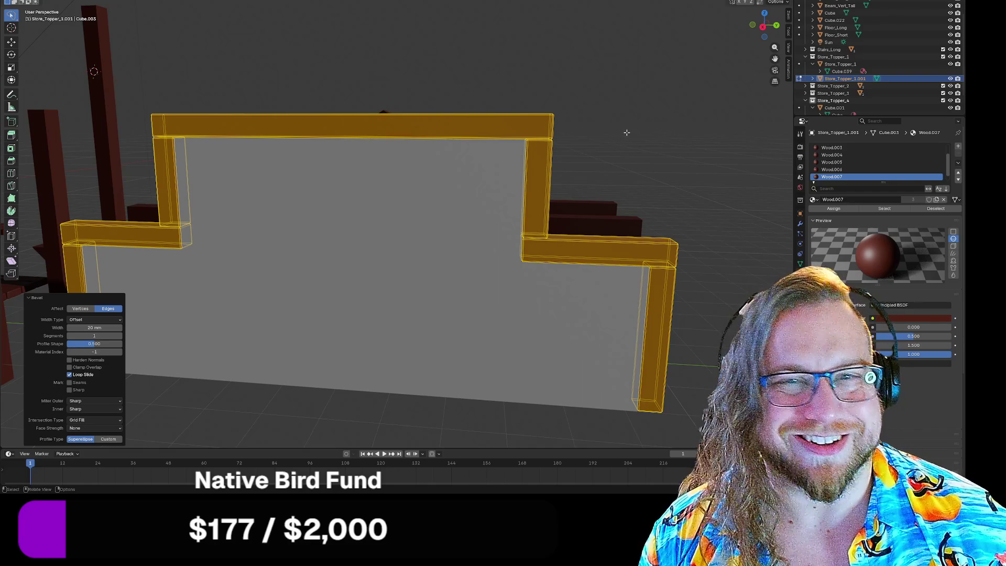
# Return to Object Mode and hide then show Store_Topper_1.001 to compare the bevelled frame
pyautogui.press('Tab')
pyautogui.moveTo(661, 152); pyautogui.dragTo(649, 150, button='middle')
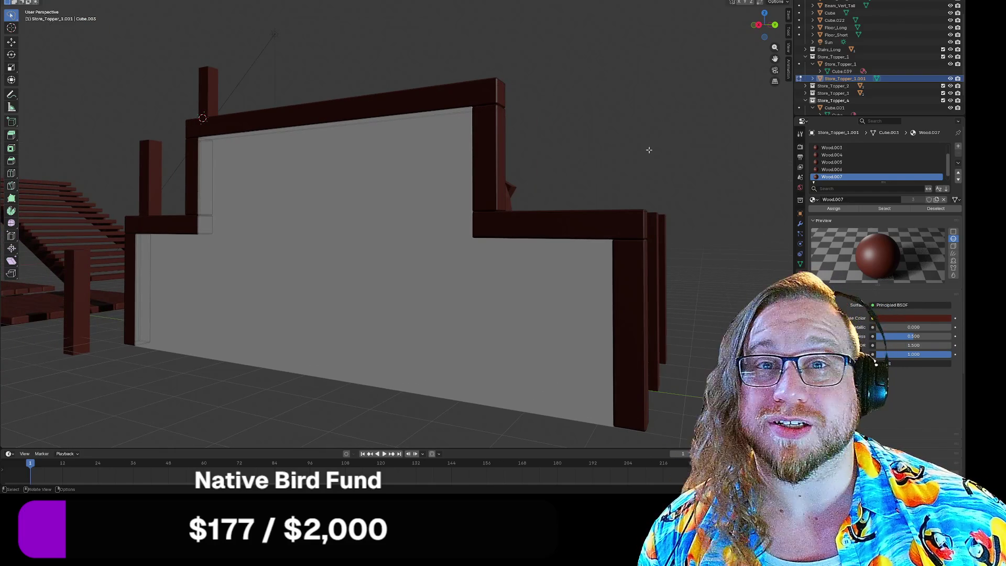
pyautogui.moveTo(640, 147)
pyautogui.mouseDown(button='middle')
pyautogui.moveTo(613, 152)
pyautogui.moveTo(707, 150)
pyautogui.moveTo(658, 152)
pyautogui.moveTo(647, 135)
pyautogui.moveTo(663, 152)
pyautogui.moveTo(640, 164)
pyautogui.moveTo(703, 162)
pyautogui.moveTo(662, 157)
pyautogui.moveTo(645, 135)
pyautogui.moveTo(577, 180)
pyautogui.moveTo(674, 164)
pyautogui.moveTo(658, 157)
pyautogui.mouseUp(button='middle')
pyautogui.scroll(-3, 662, 160)
pyautogui.click(950, 78)
pyautogui.moveTo(645, 178); pyautogui.dragTo(608, 199, button='middle')
pyautogui.click(952, 78)
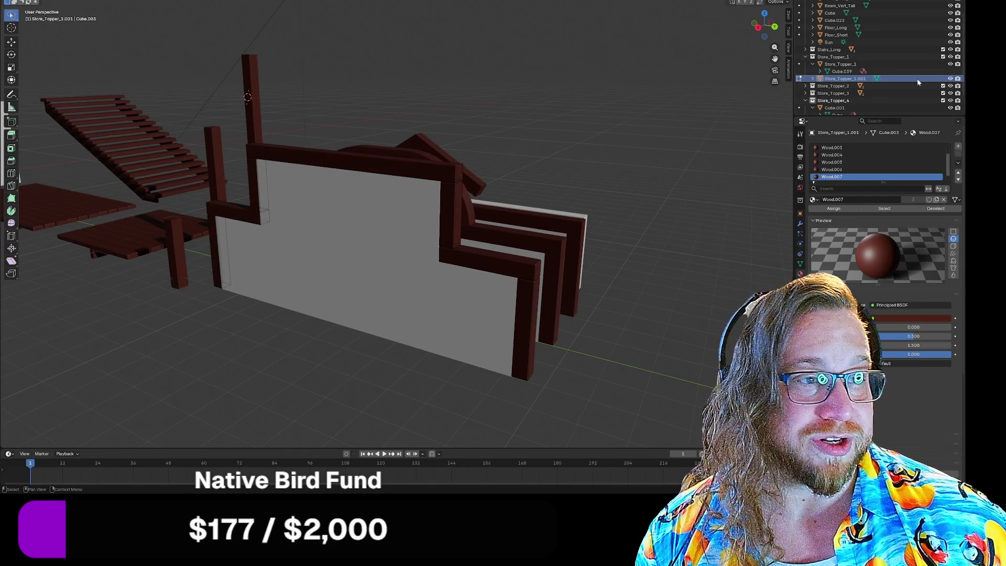
# Hide Store_Topper_1 and expand the Store_Topper_2 collection in the Outliner
pyautogui.click(805, 56)
pyautogui.click(805, 64)
pyautogui.click(830, 73)
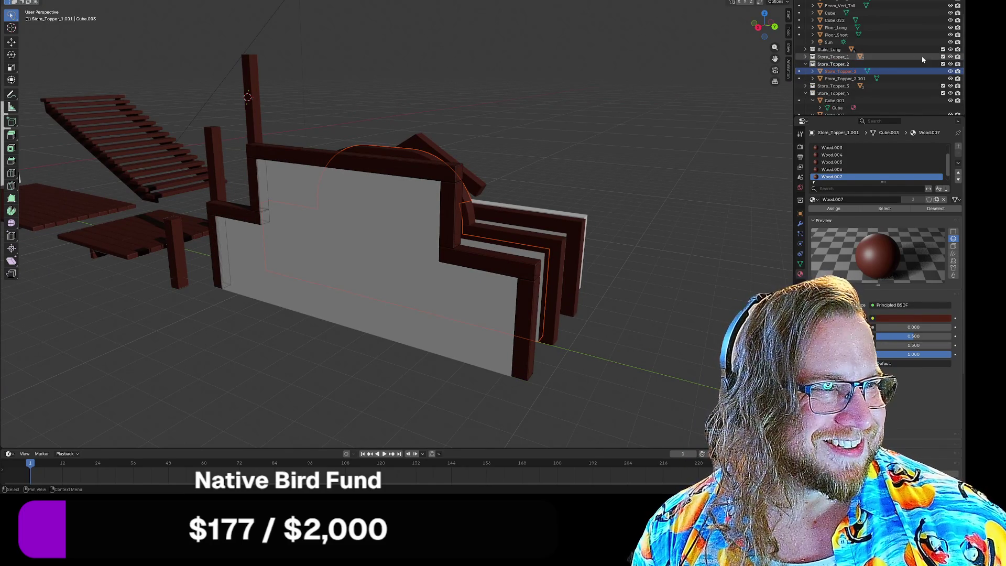
pyautogui.click(951, 56)
pyautogui.moveTo(624, 163); pyautogui.dragTo(629, 180, button='middle')
pyautogui.scroll(2, 804, 104)
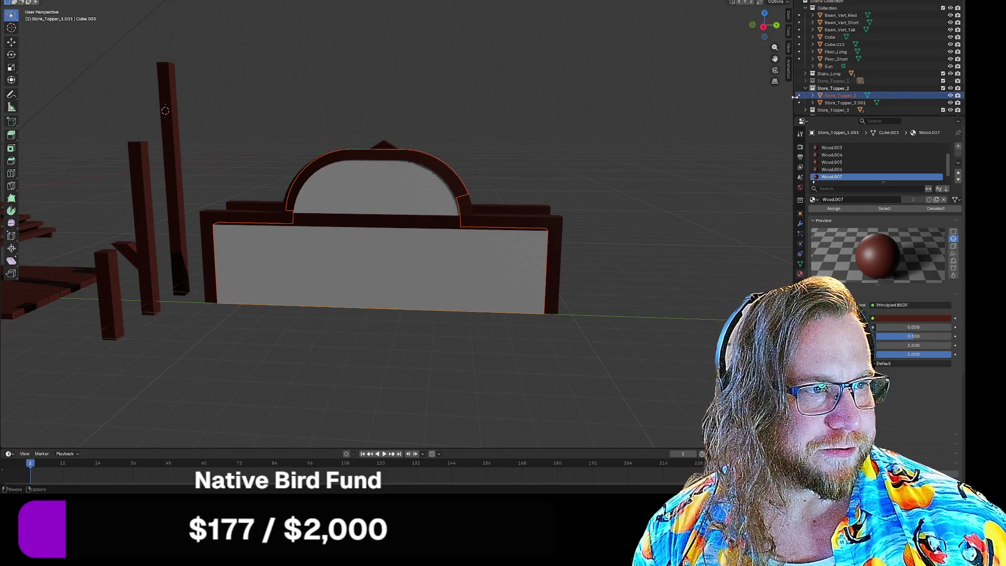
pyautogui.scroll(-2, 512, 139)
pyautogui.scroll(4, 501, 164)
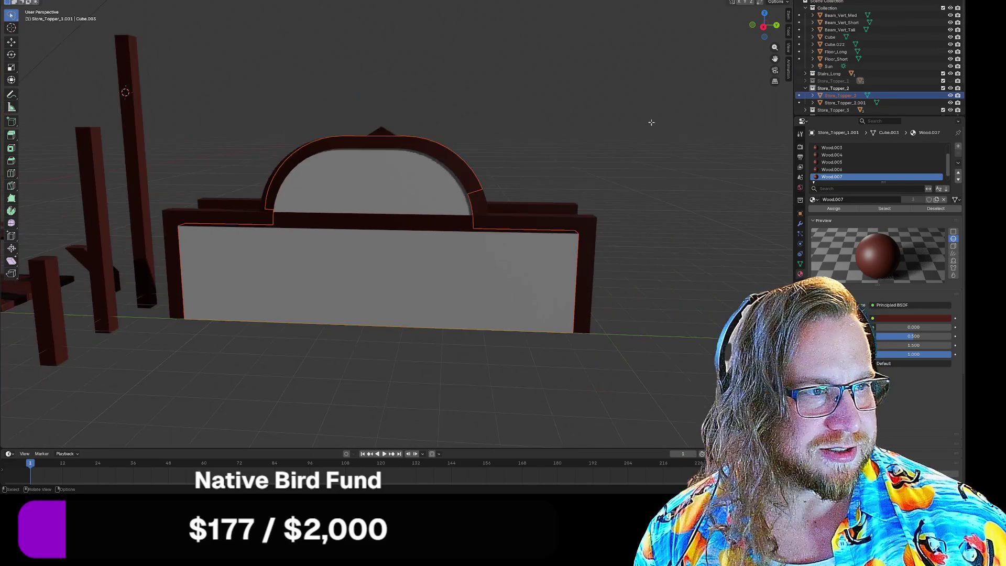
# Select the arched Store_Topper_2.001 frame and centre the view on it
pyautogui.click(842, 103)
pyautogui.scroll(-2, 561, 147)
pyautogui.scroll(4, 575, 162)
pyautogui.scroll(-2, 611, 168)
pyautogui.moveTo(611, 168); pyautogui.dragTo(591, 171, button='middle')
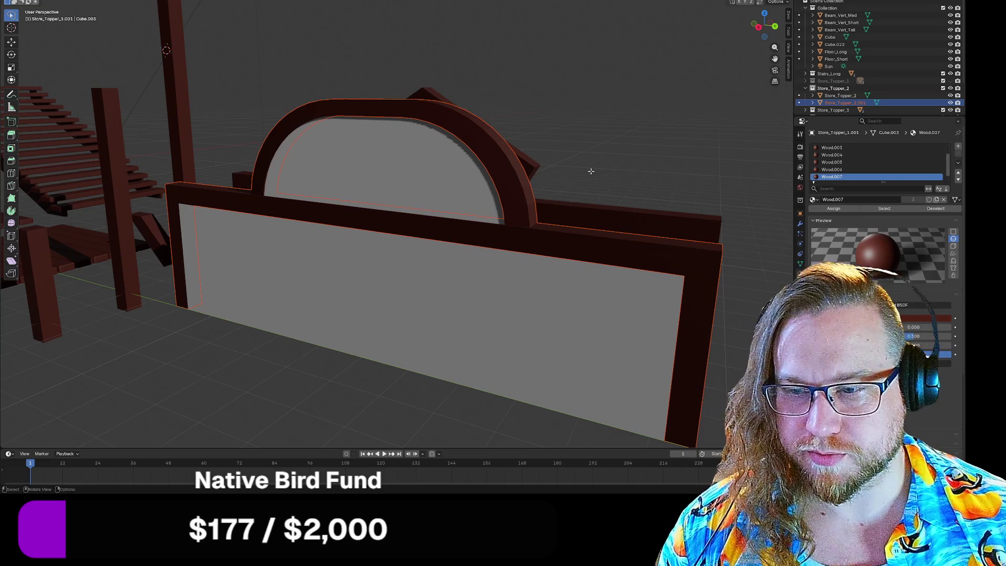
pyautogui.press('Tab')
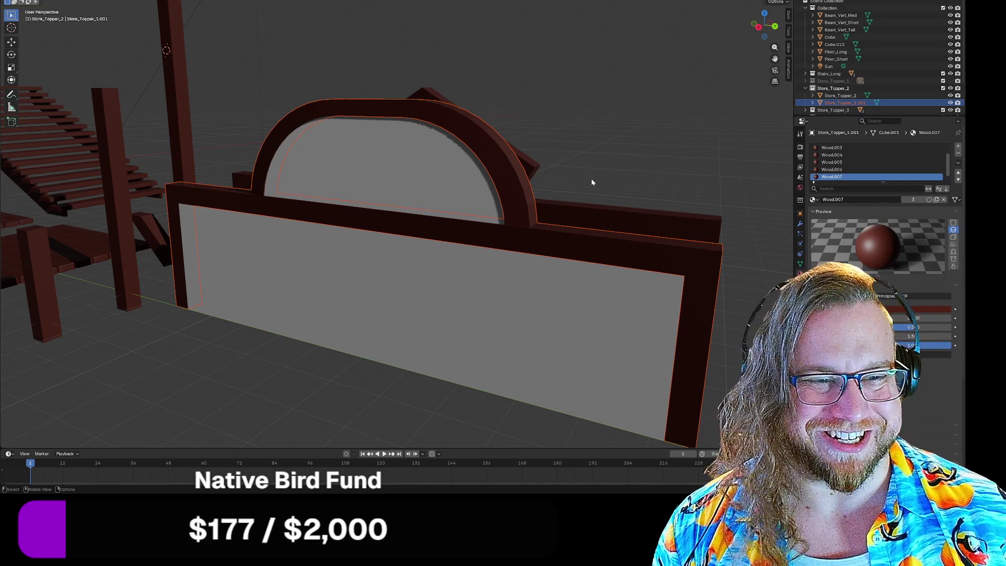
pyautogui.scroll(-2, 591, 182)
pyautogui.moveTo(591, 182); pyautogui.dragTo(616, 188, button='middle')
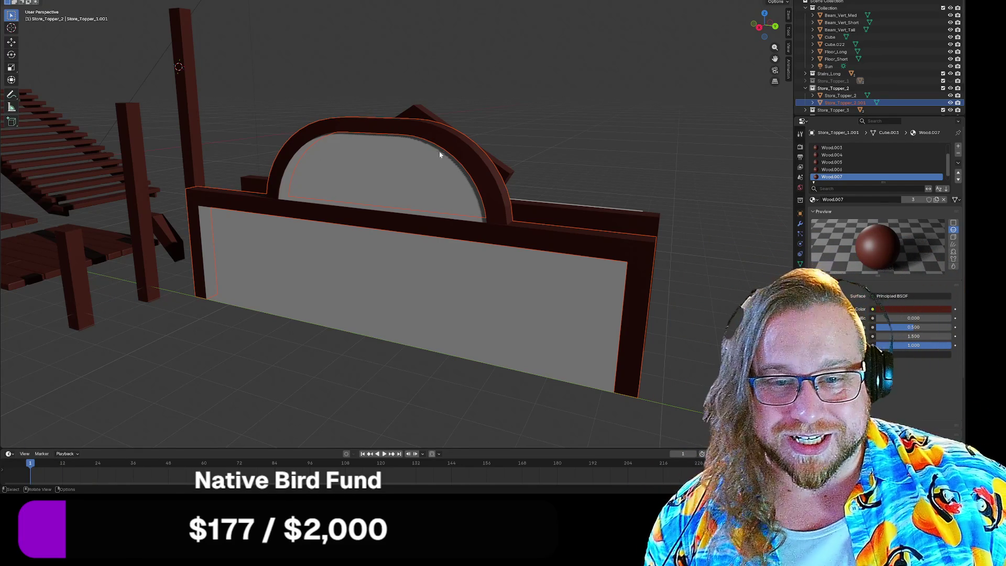
pyautogui.press('KP_Decimal')
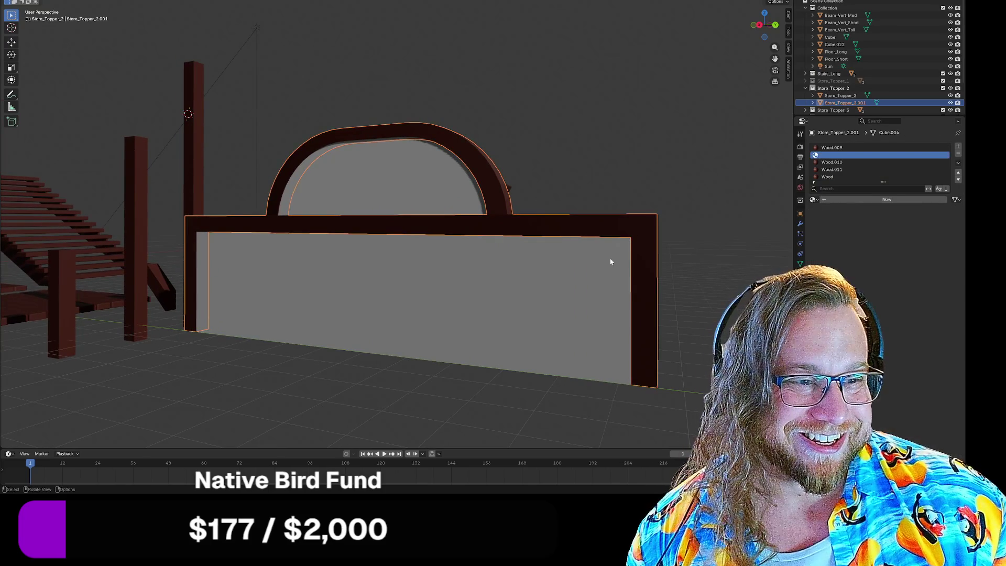
# Turn to the arched frame's right side and enter Edit Mode on Store_Topper_2.001
pyautogui.moveTo(649, 277); pyautogui.dragTo(652, 276, button='middle')
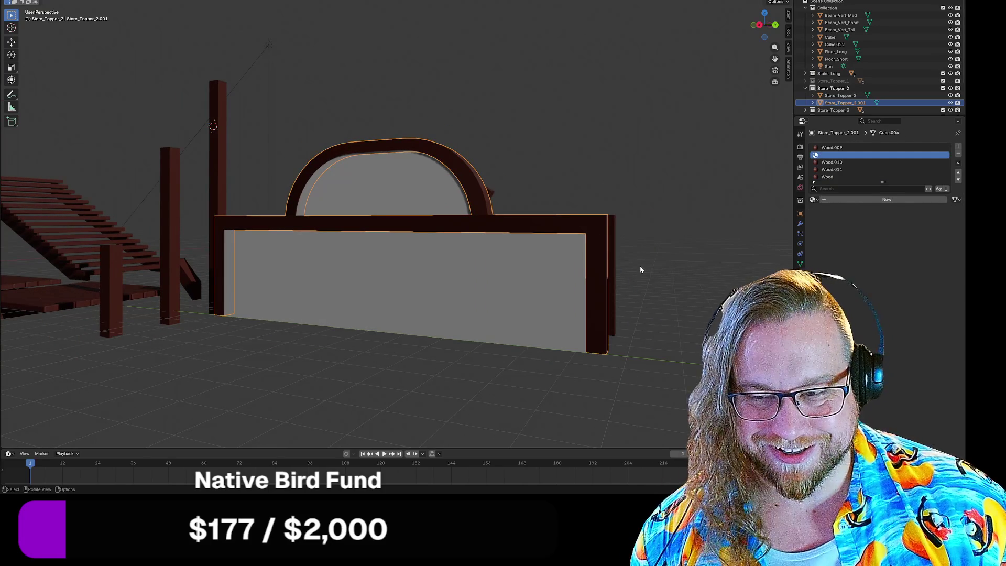
pyautogui.press('Tab')
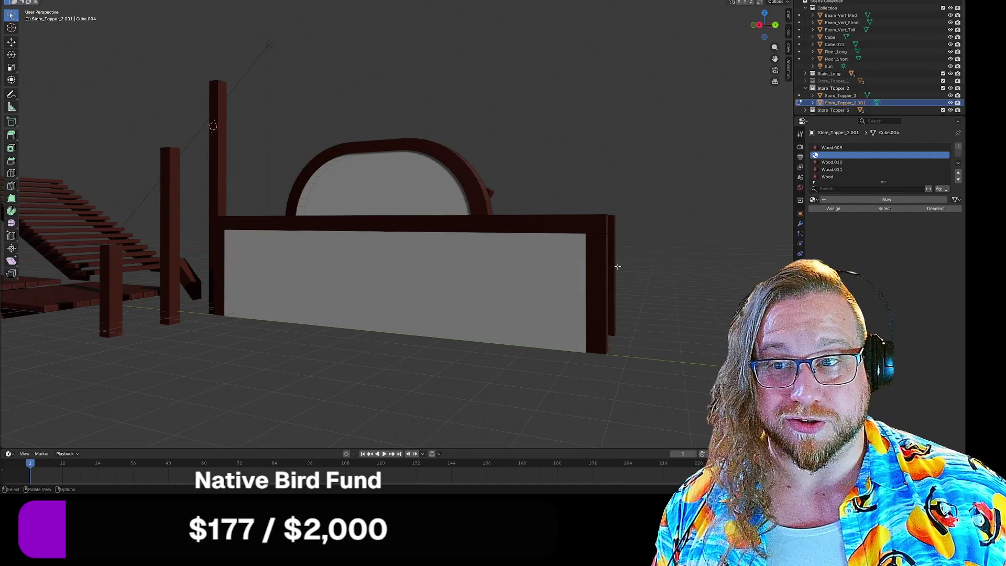